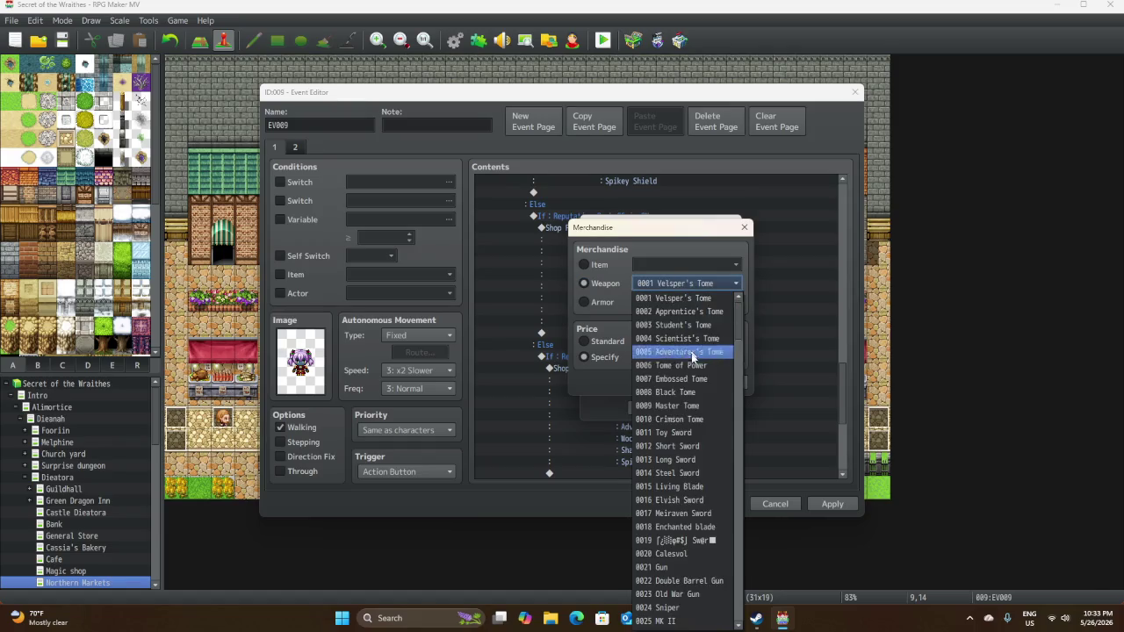
Switch the Merchandise entry from a weapon to item 0001 Healing Draught at price 50.
scroll(685, 416, "down", 15)
scroll(689, 446, "up", 15)
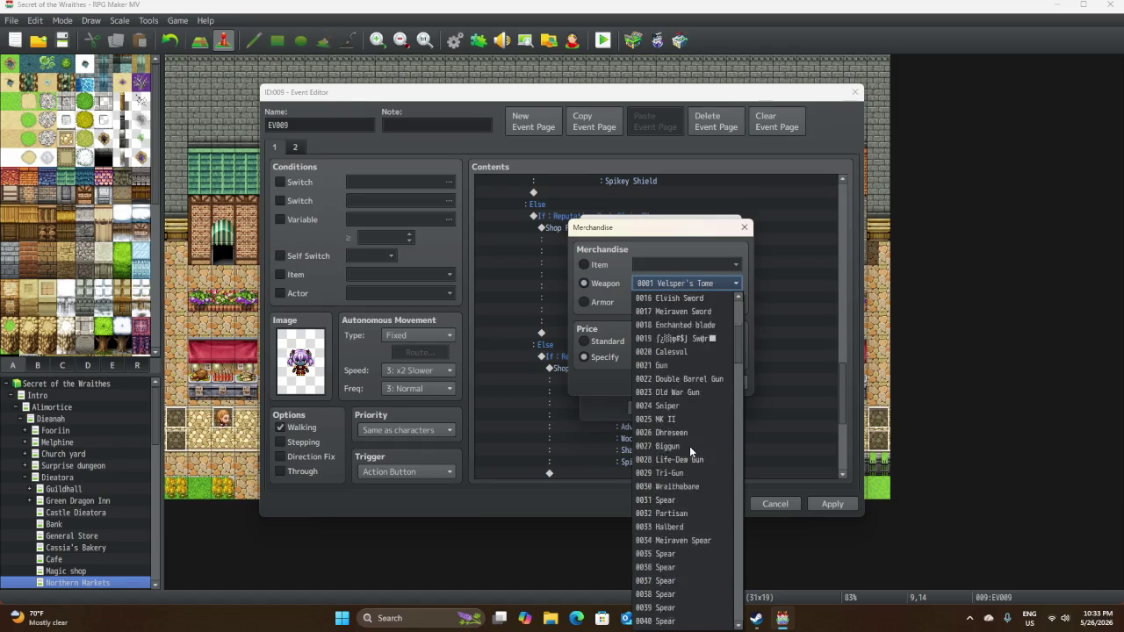
left_click(607, 315)
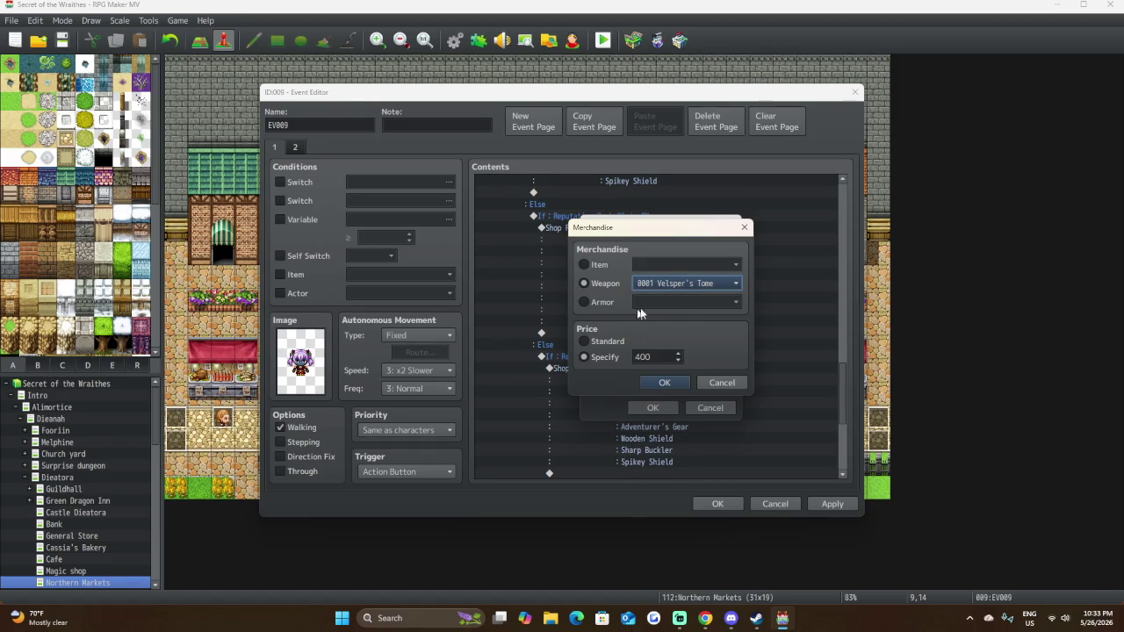
left_click(607, 265)
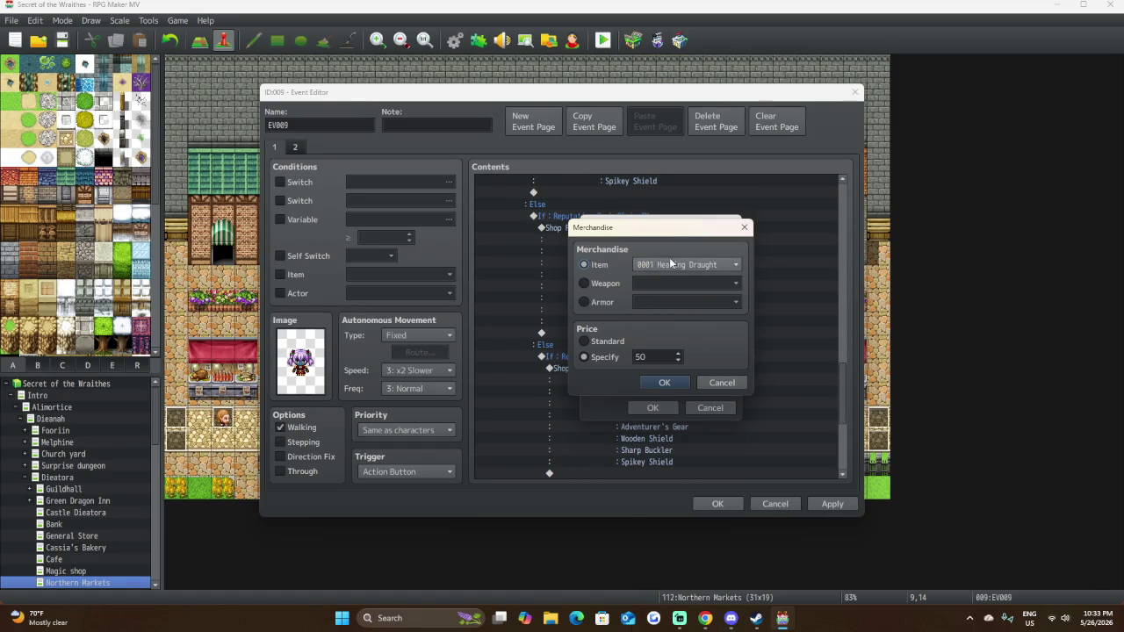
Drop down the Item list in the Merchandise dialog and scroll through every stockable item.
left_click(670, 265)
scroll(690, 443, "down", 20)
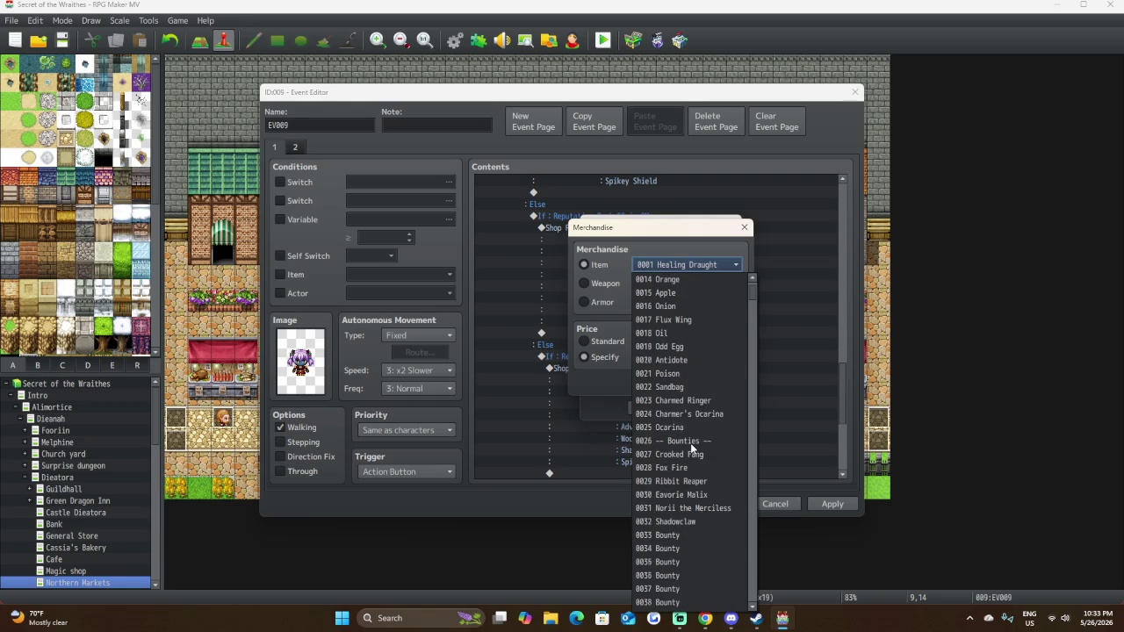
scroll(694, 443, "down", 20)
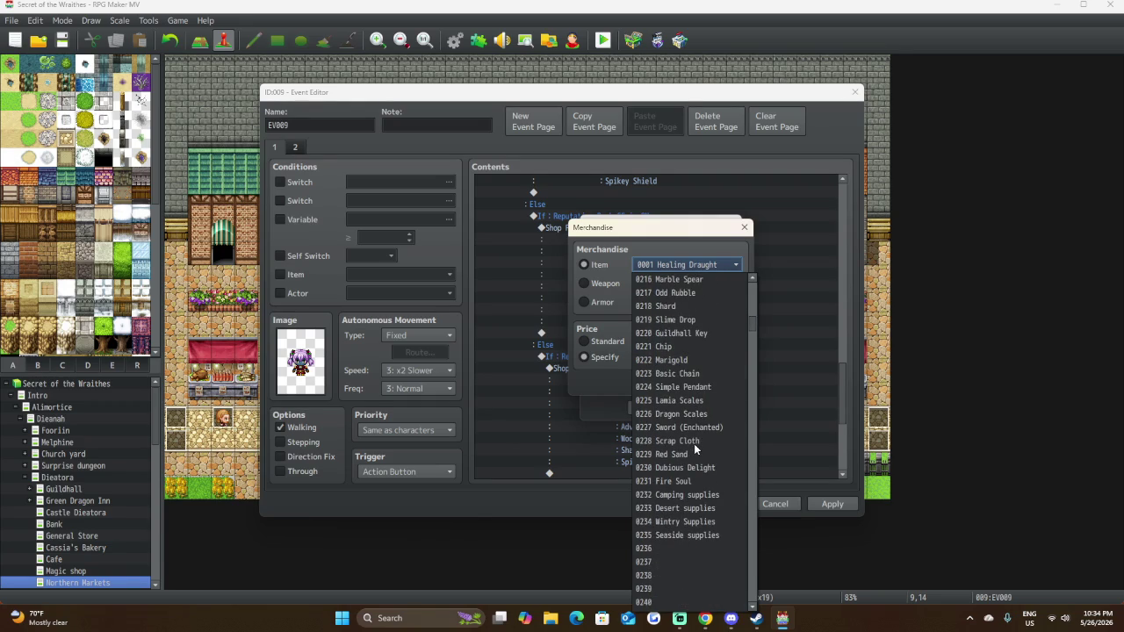
scroll(694, 443, "down", 1)
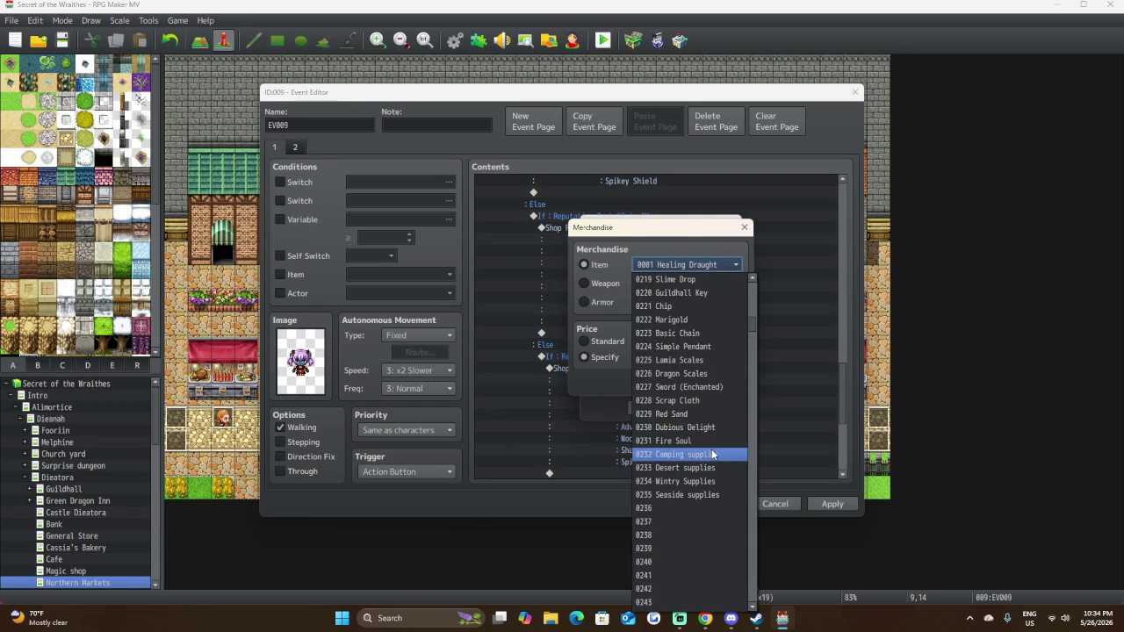
scroll(707, 449, "down", 20)
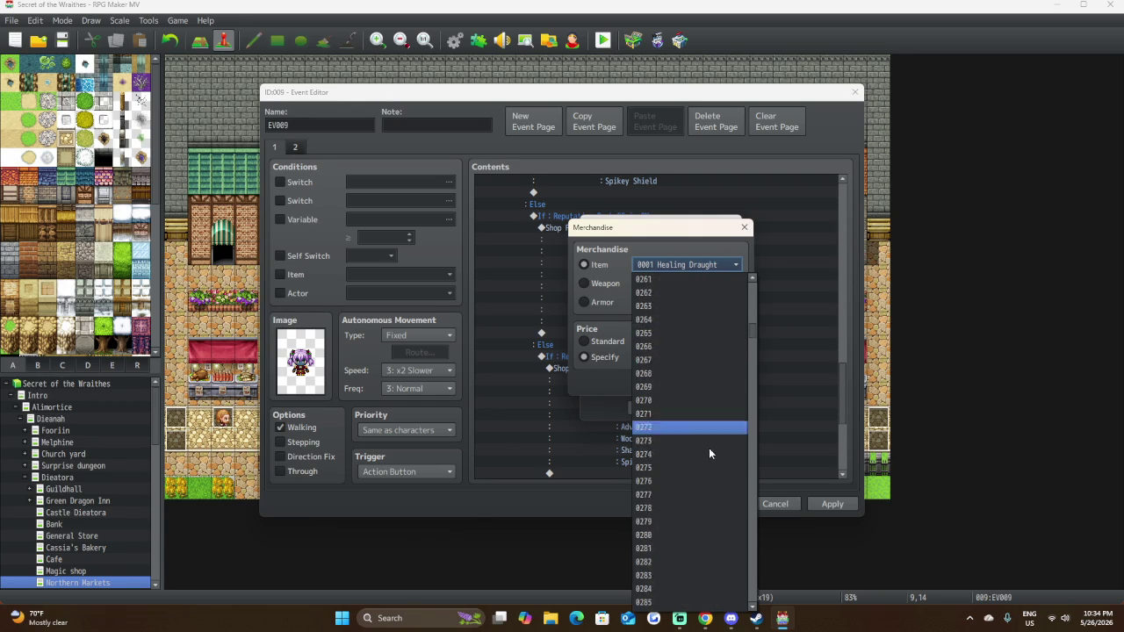
scroll(711, 442, "down", 20)
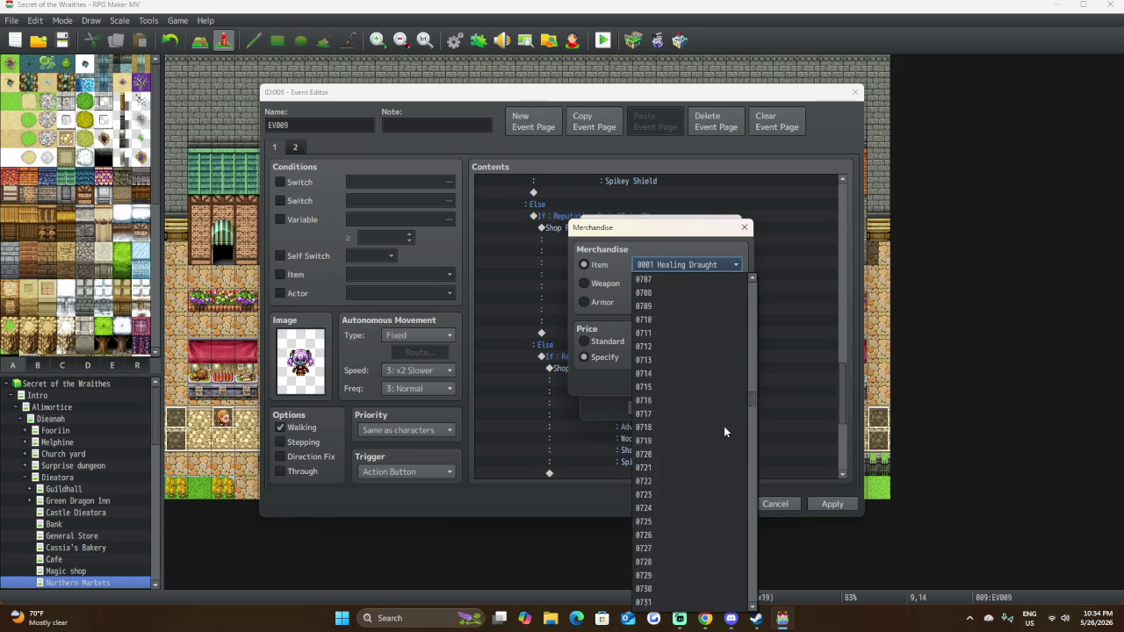
scroll(734, 430, "down", 20)
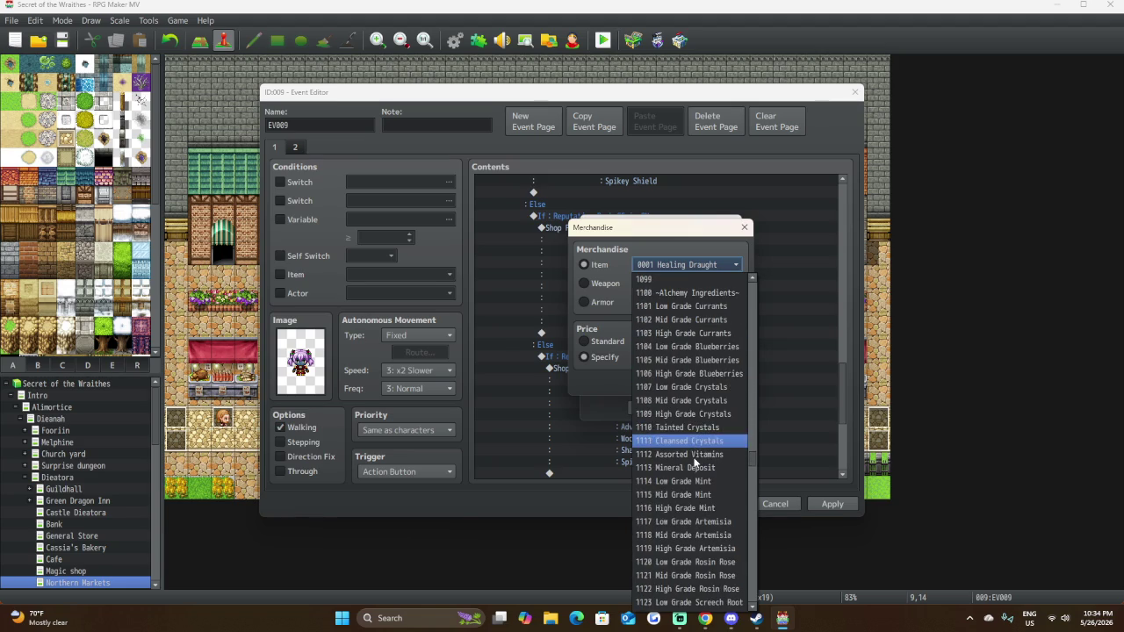
scroll(698, 478, "down", 14)
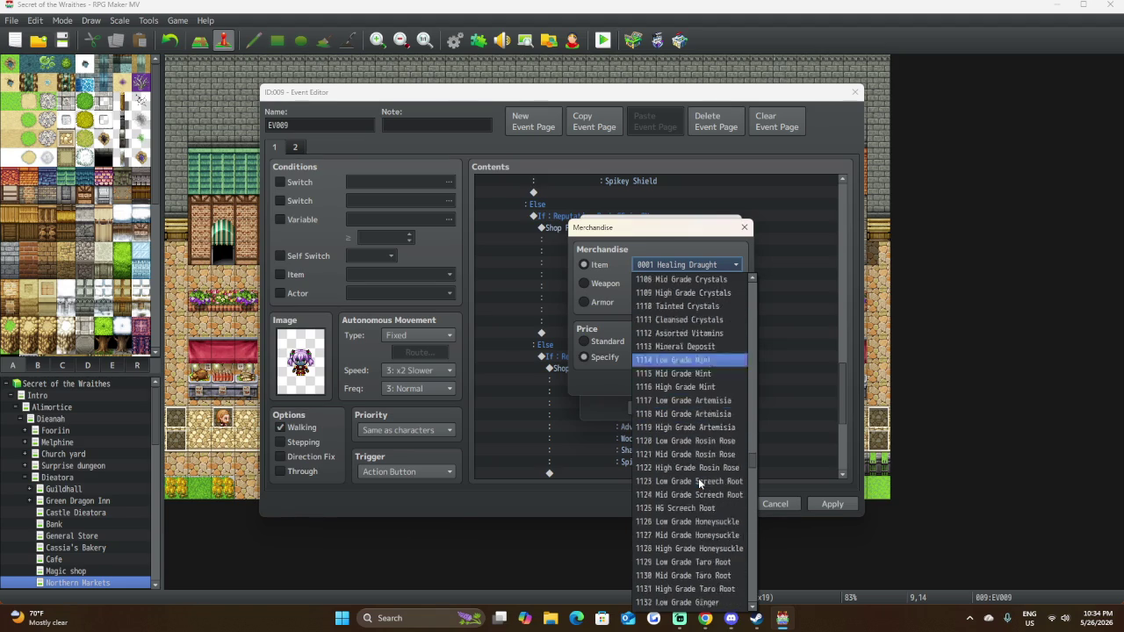
scroll(699, 482, "down", 13)
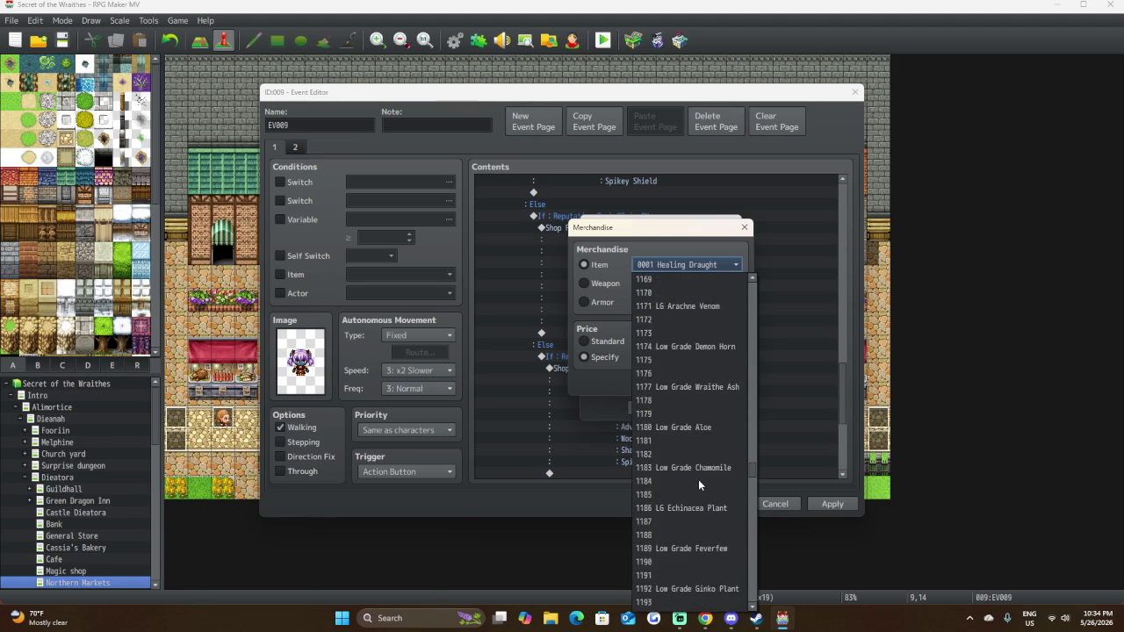
scroll(698, 480, "down", 19)
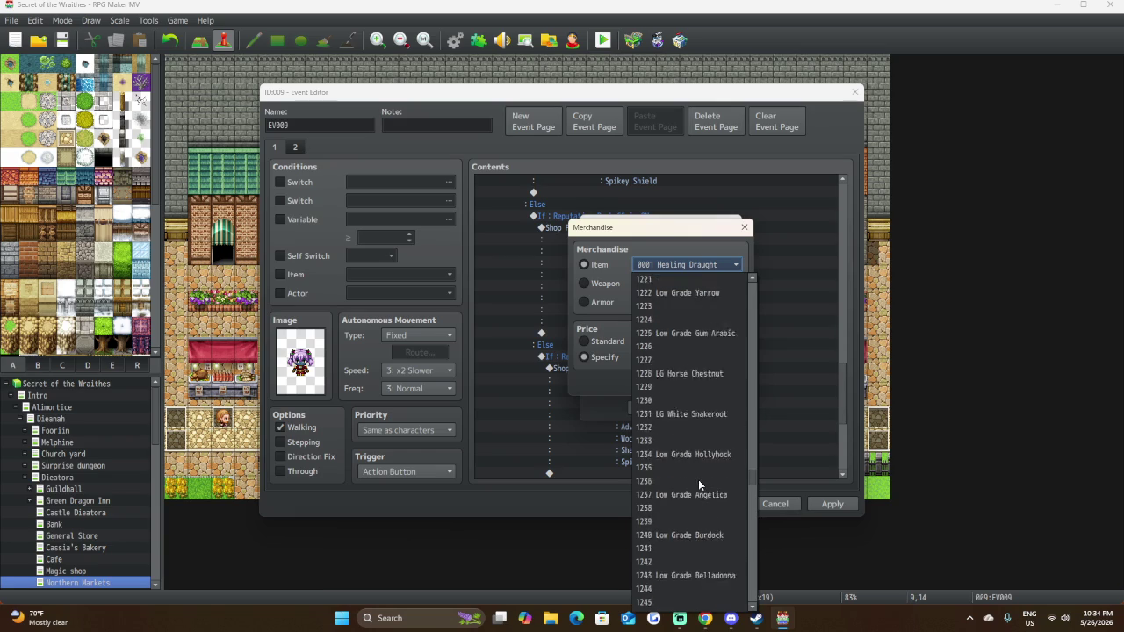
scroll(698, 479, "down", 20)
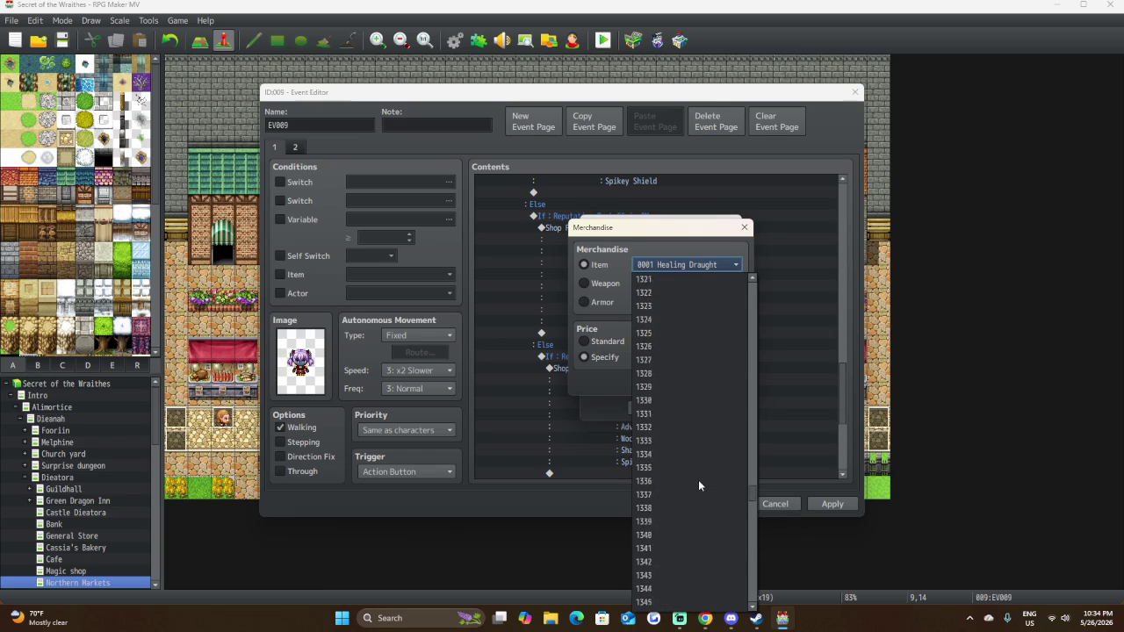
scroll(694, 487, "down", 20)
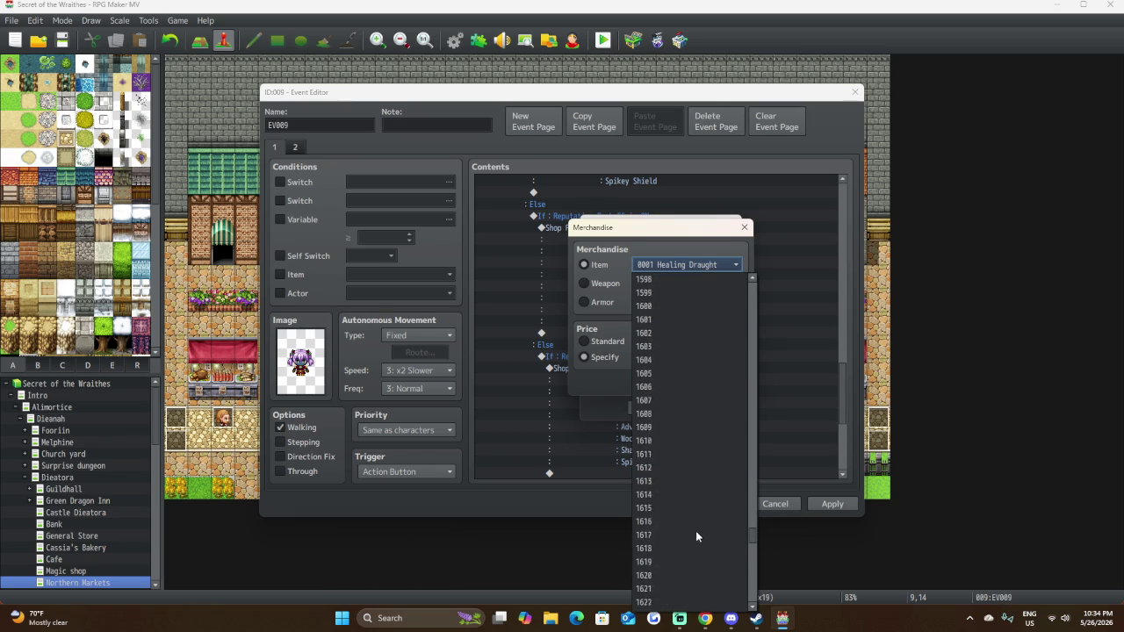
scroll(708, 529, "down", 20)
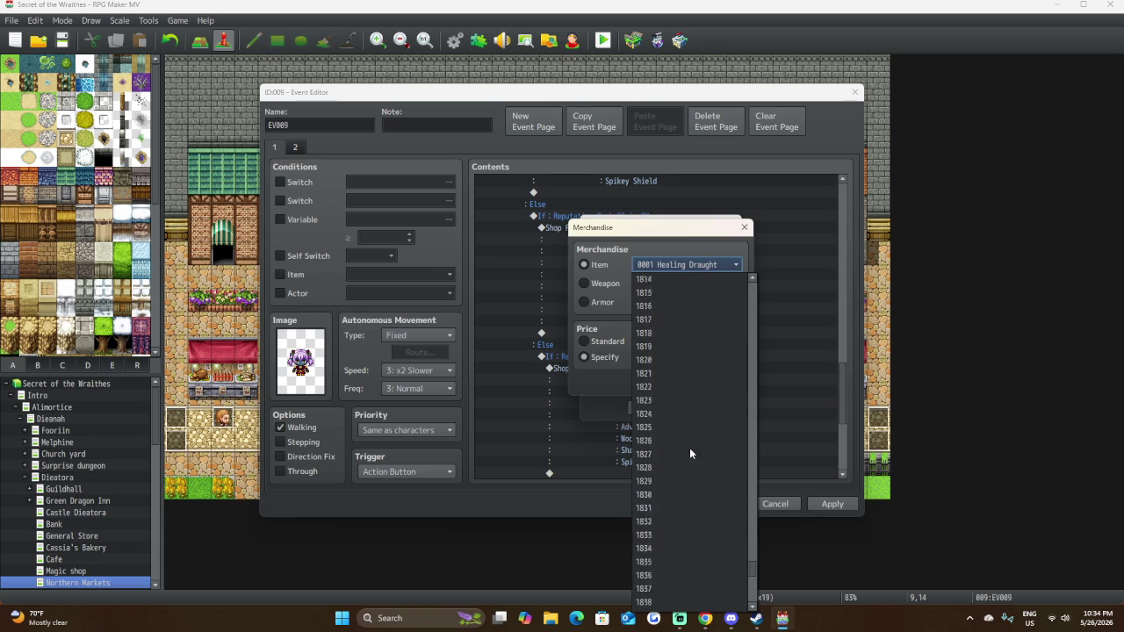
scroll(689, 446, "up", 20)
scroll(689, 435, "up", 20)
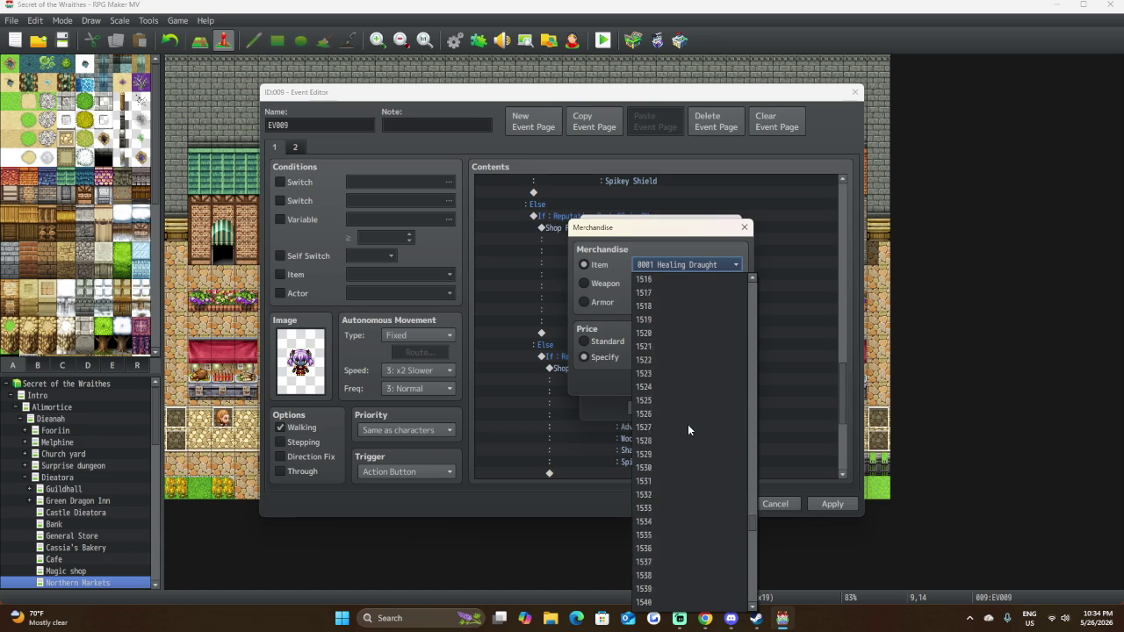
scroll(688, 424, "up", 20)
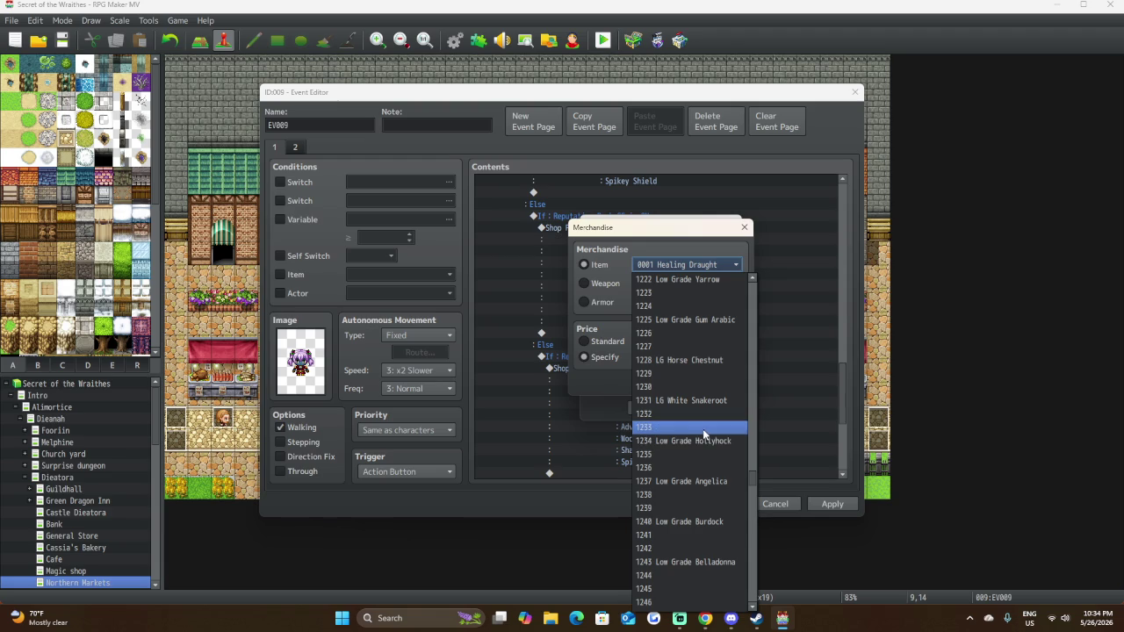
Scroll back up and down through the item catalogue to review the available goods.
scroll(702, 428, "up", 1)
scroll(702, 426, "up", 1)
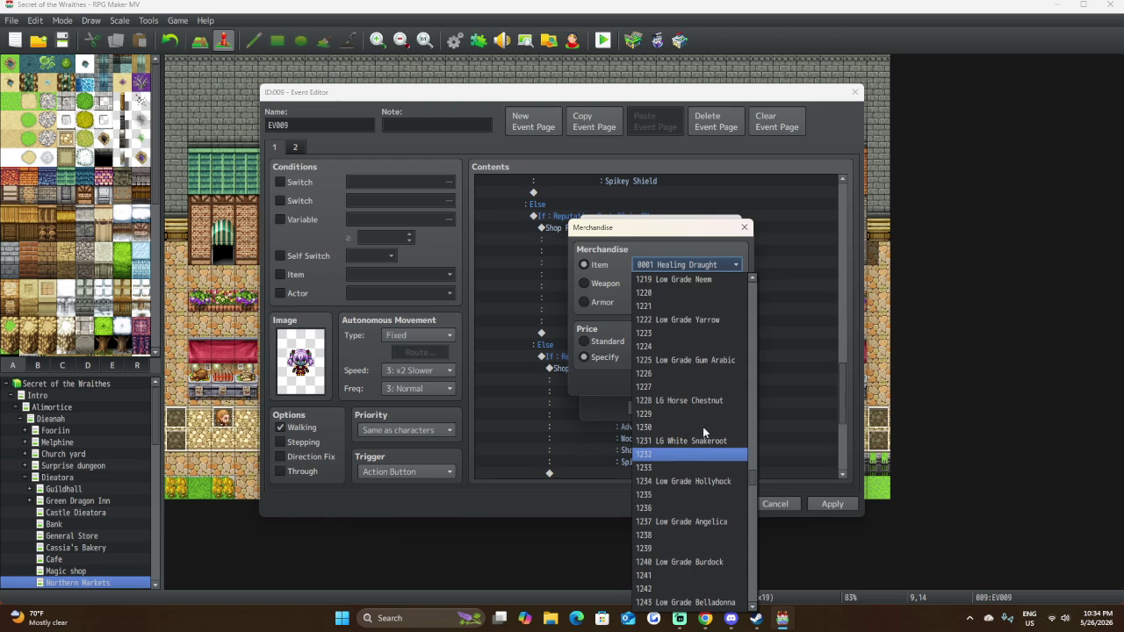
scroll(703, 427, "up", 10)
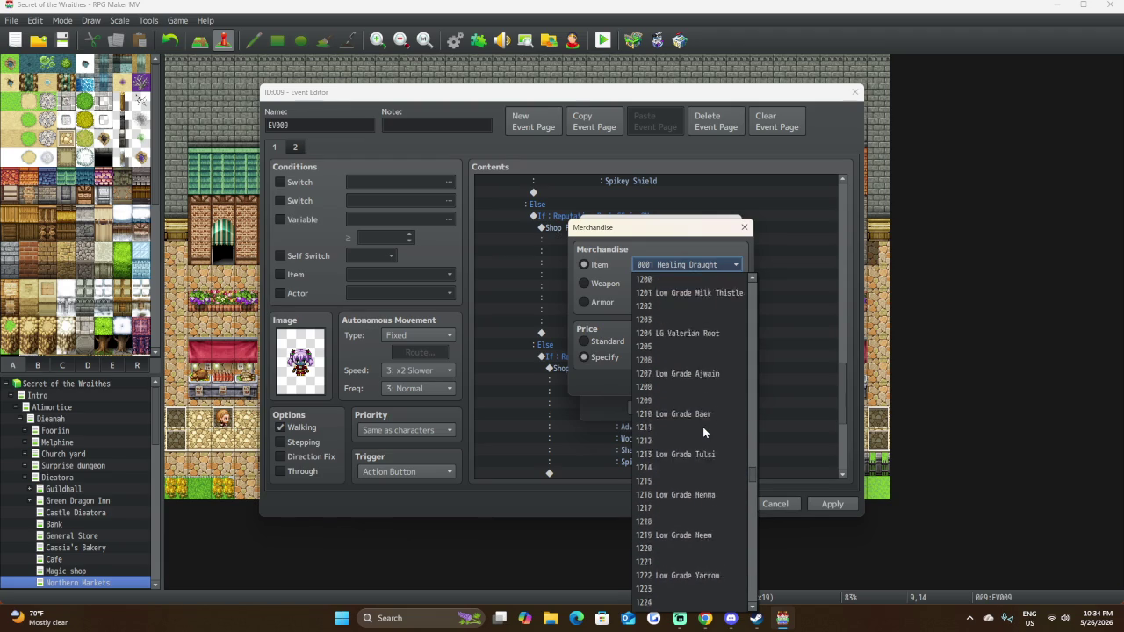
scroll(703, 427, "up", 15)
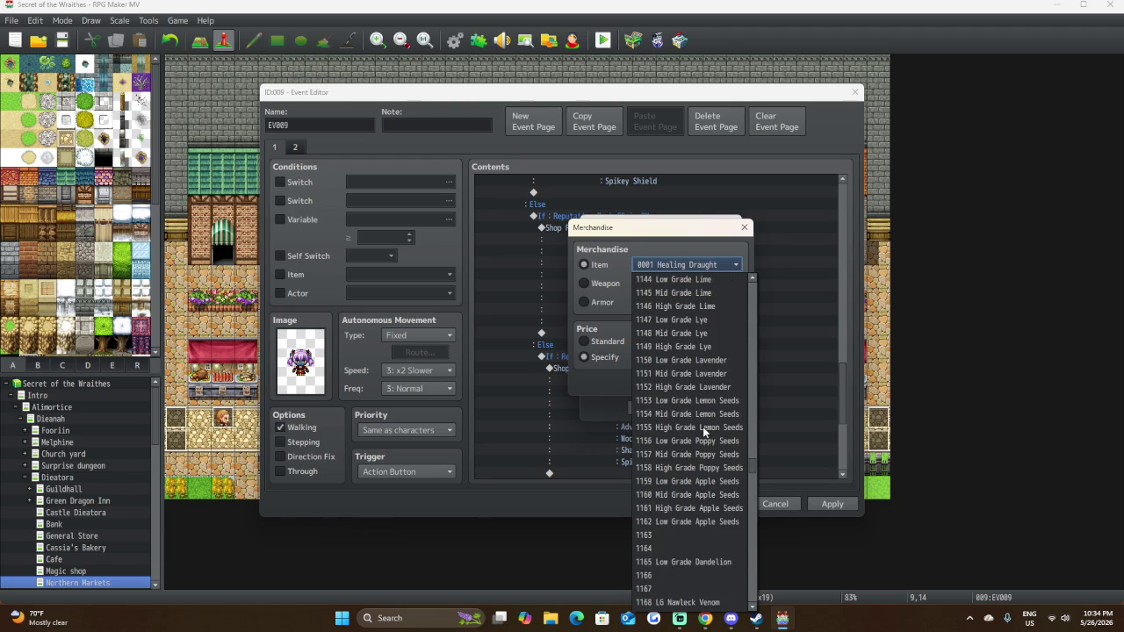
scroll(693, 509, "up", 15)
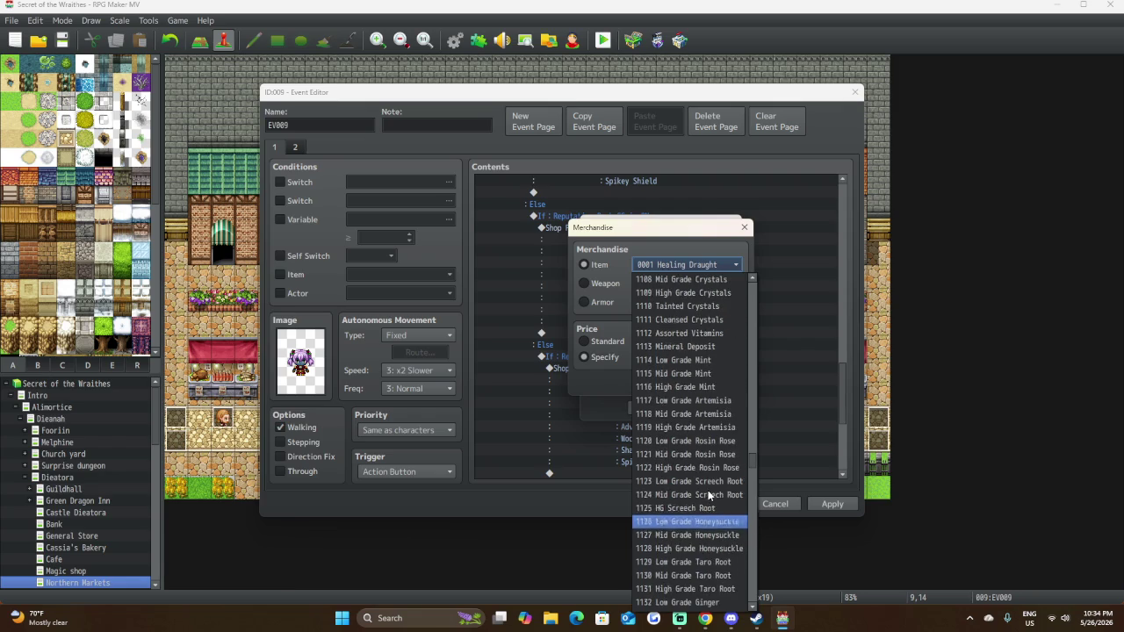
scroll(710, 495, "up", 1)
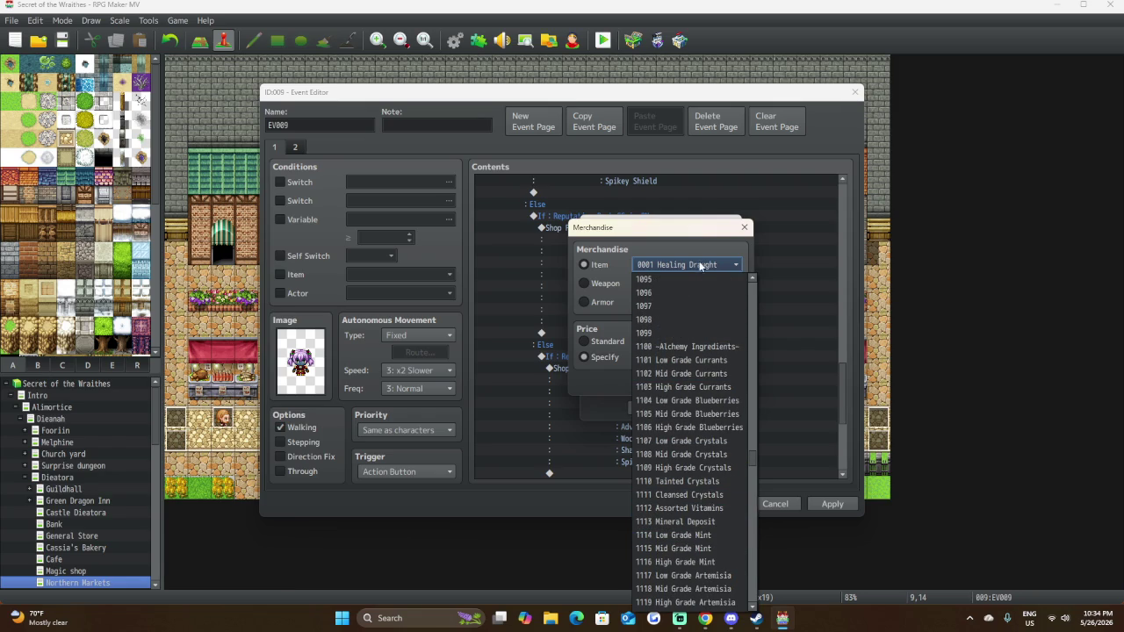
scroll(716, 405, "up", 15)
scroll(706, 409, "up", 10)
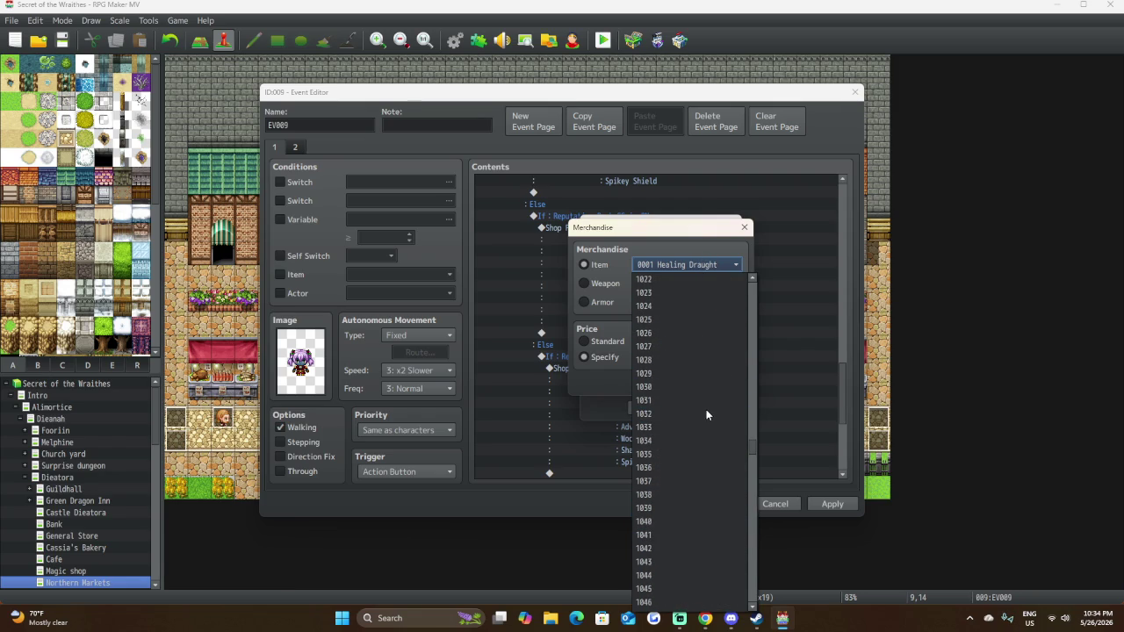
mouse_move(752, 455)
left_mouse_down()
mouse_move(742, 329)
mouse_move(754, 299)
left_mouse_up()
scroll(756, 300, "down", 1)
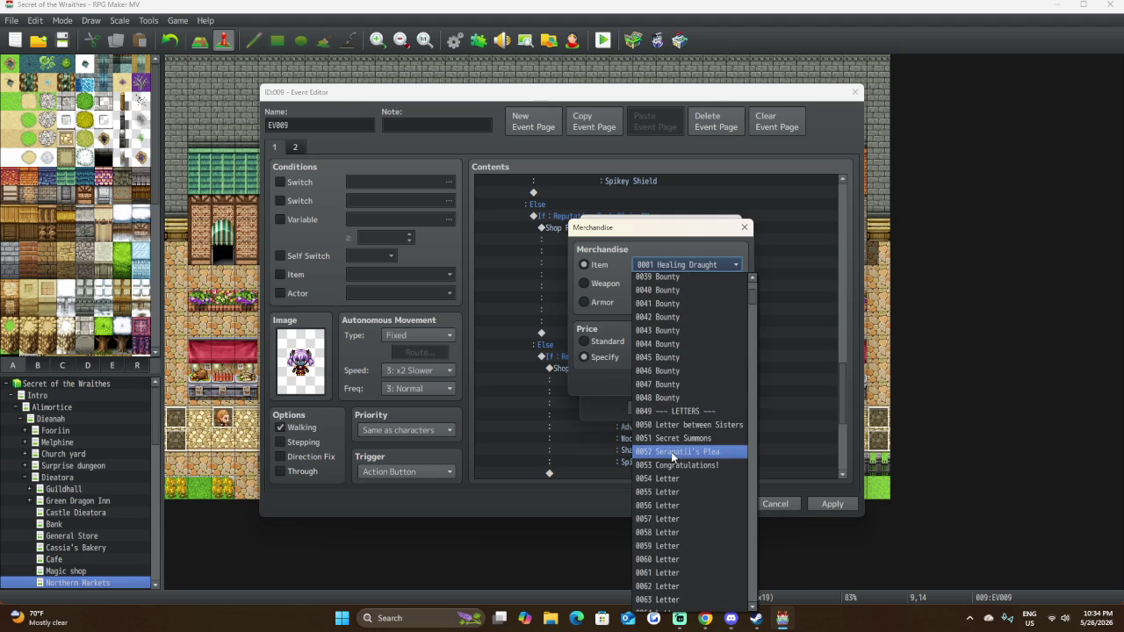
scroll(695, 392, "up", 4)
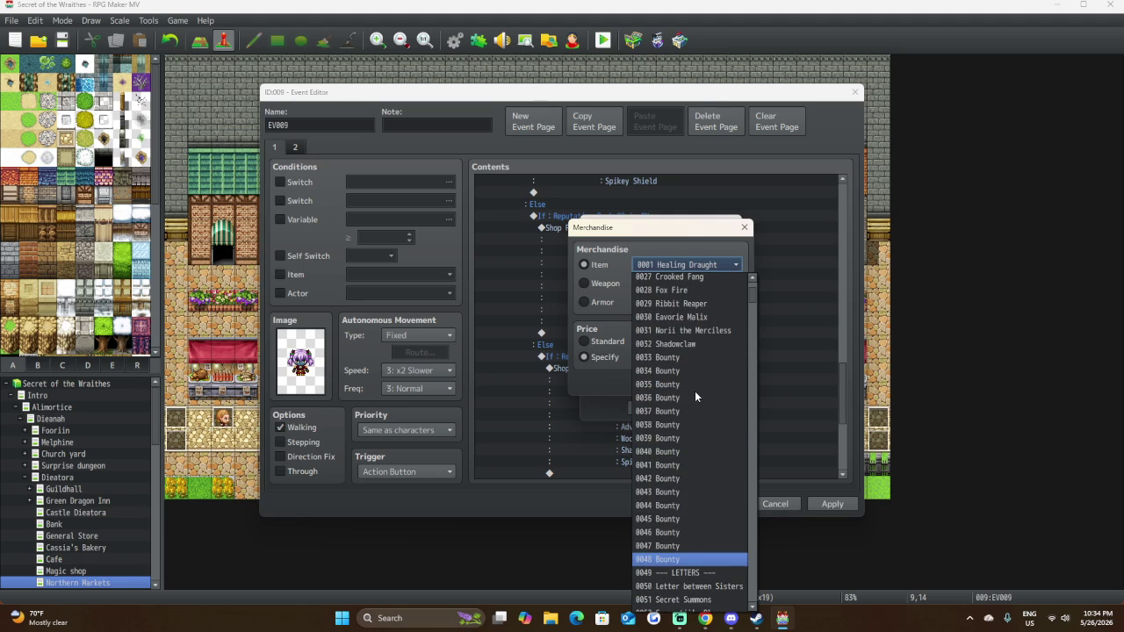
scroll(695, 392, "up", 4)
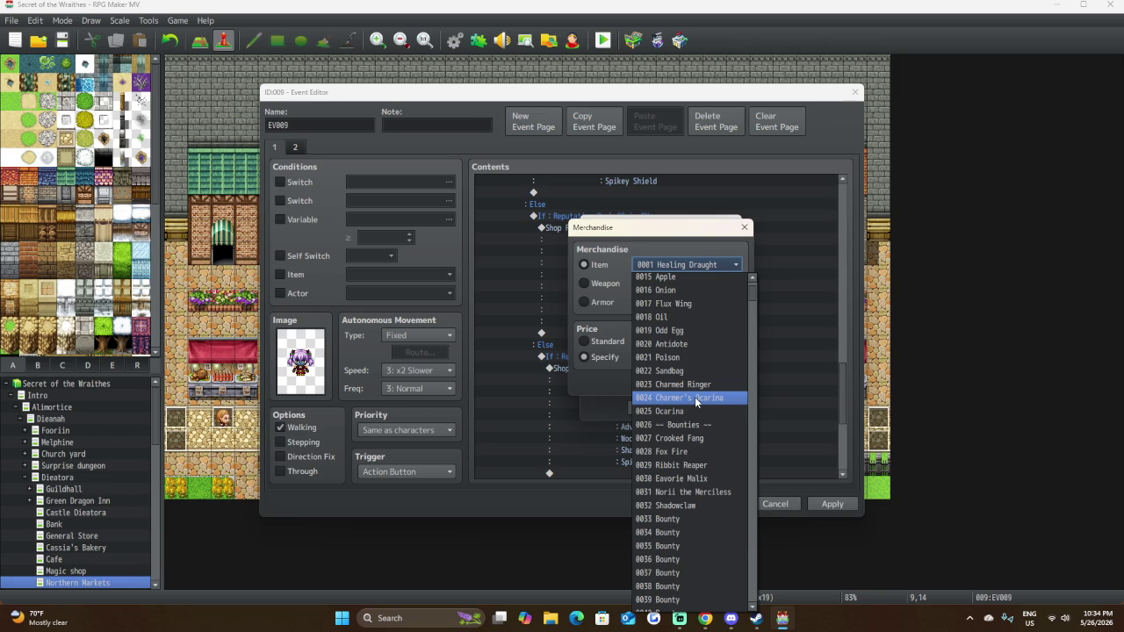
scroll(694, 397, "down", 20)
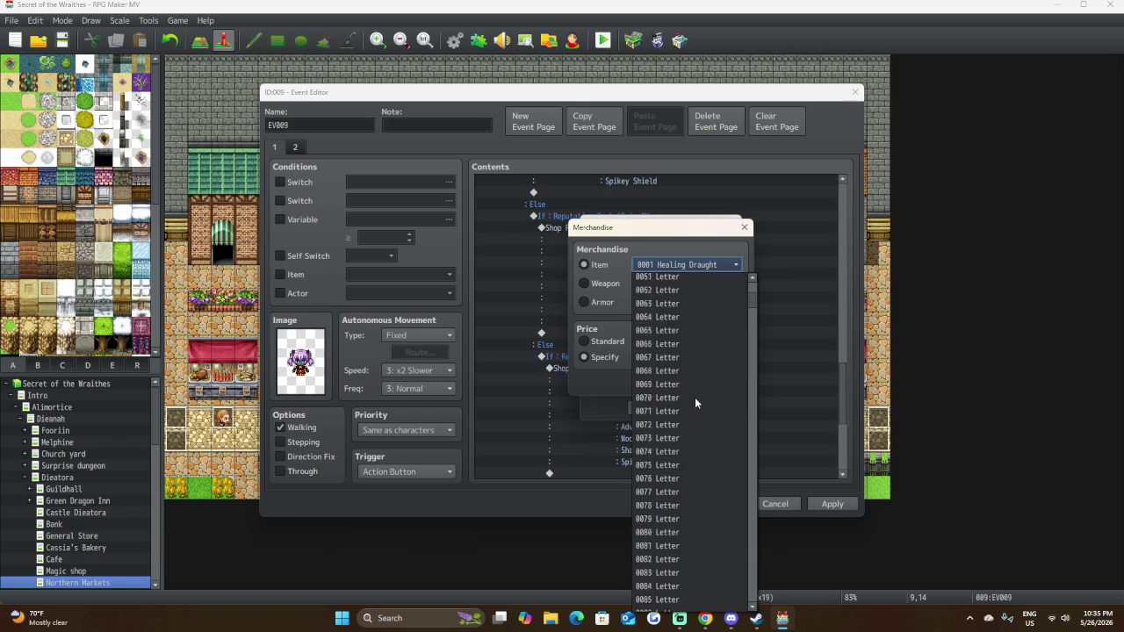
scroll(696, 411, "down", 6)
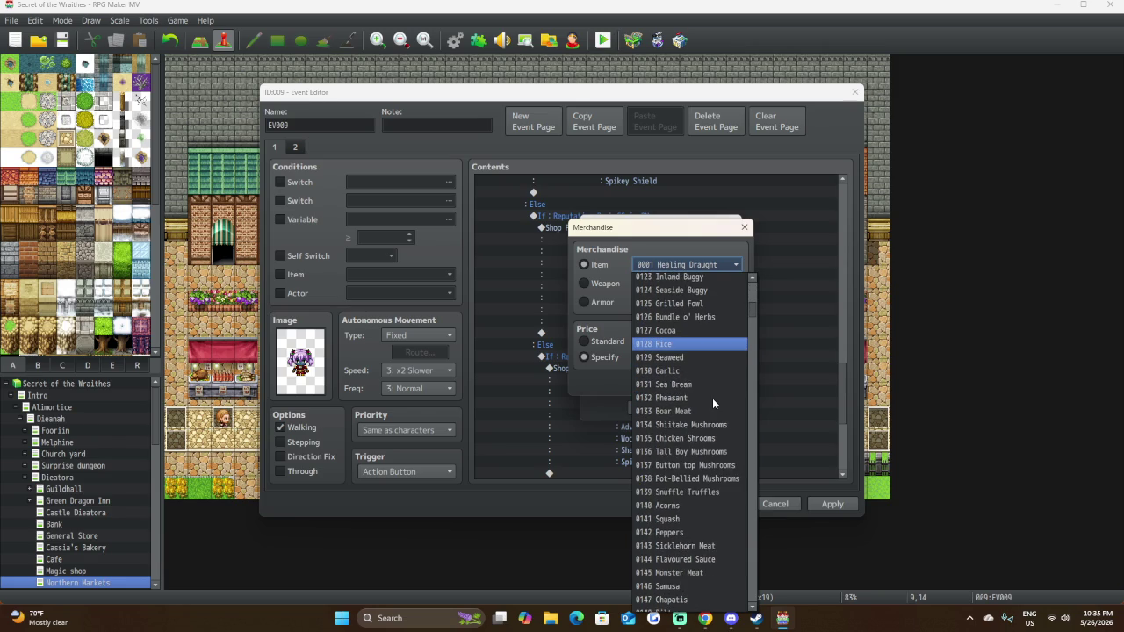
scroll(712, 400, "down", 12)
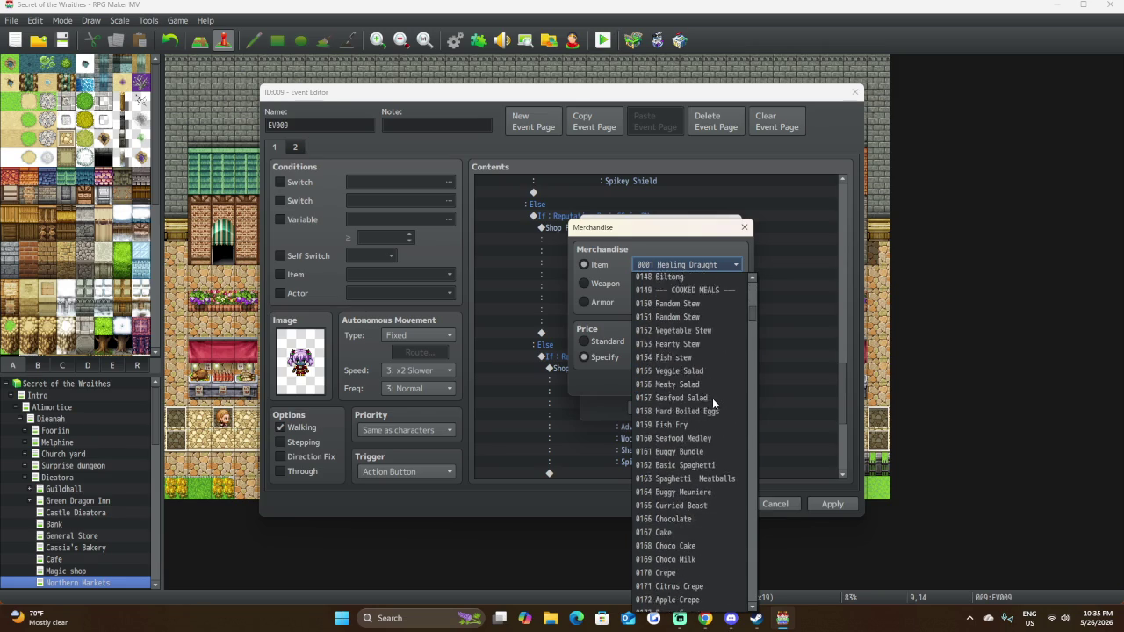
scroll(712, 398, "down", 7)
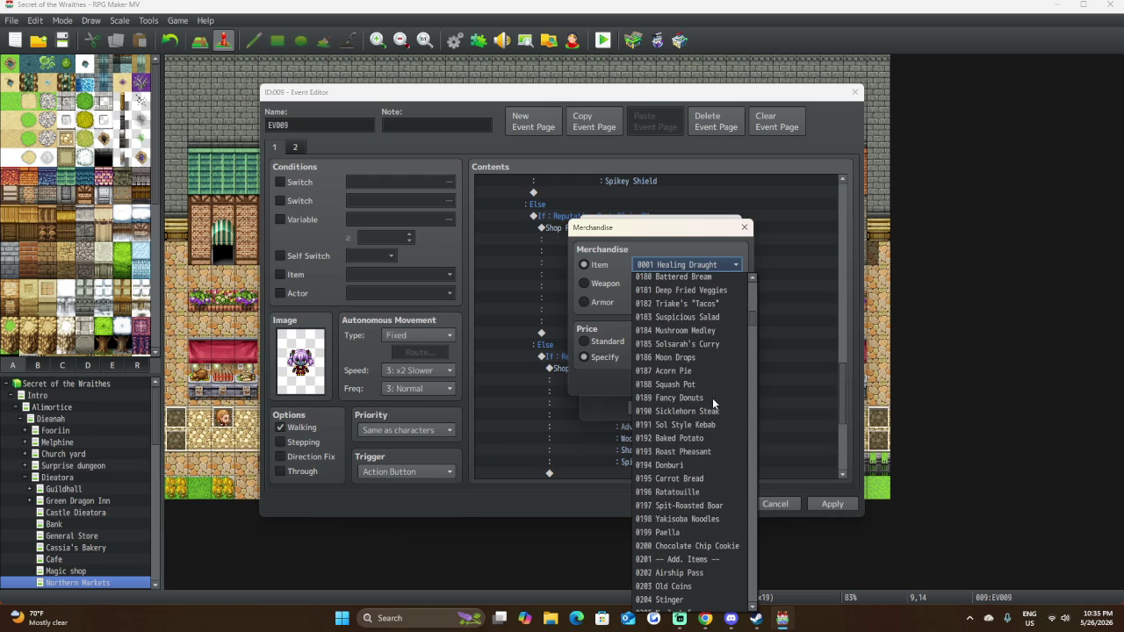
scroll(712, 398, "down", 4)
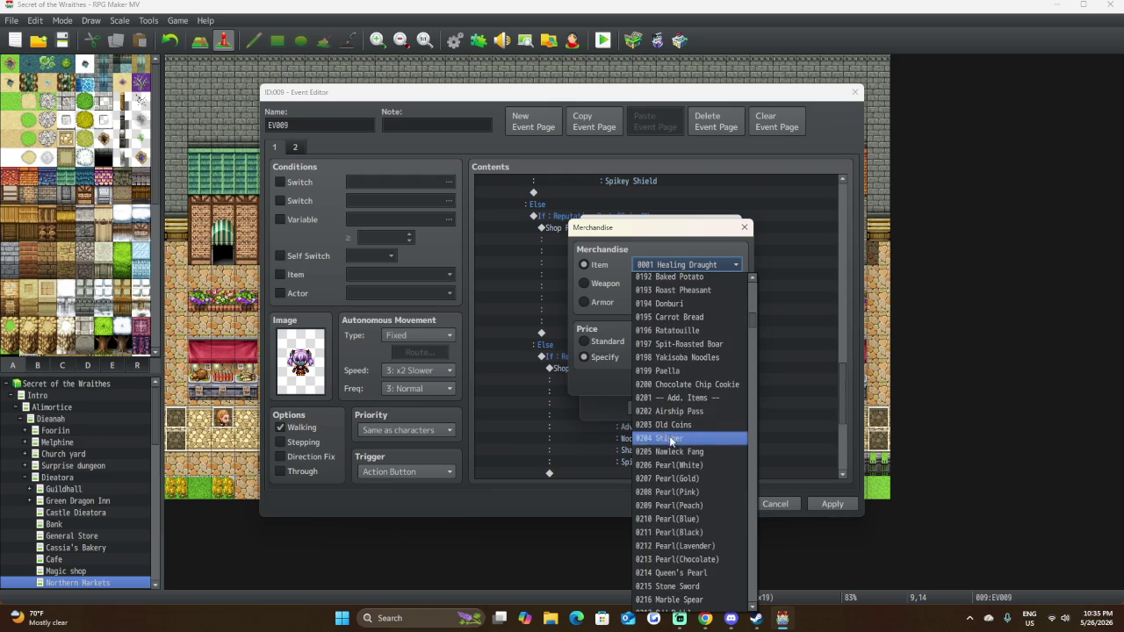
scroll(684, 531, "down", 1)
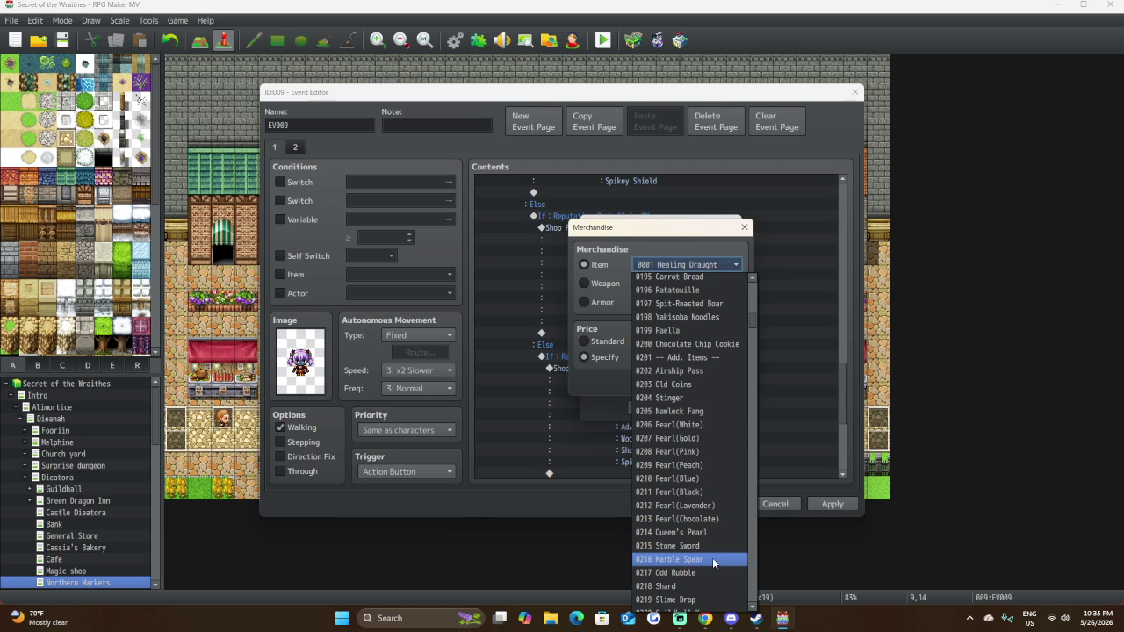
Keep Healing Draught, confirm the goods list ending with Iron Shield at 60, and save the shop event.
key("Escape")
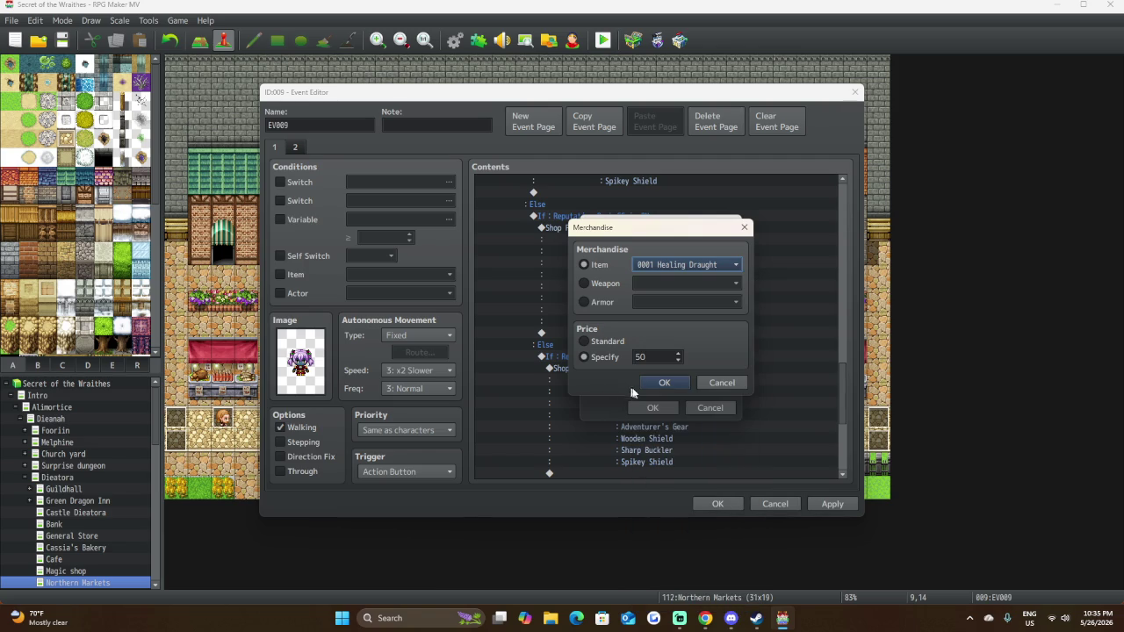
left_click(703, 383)
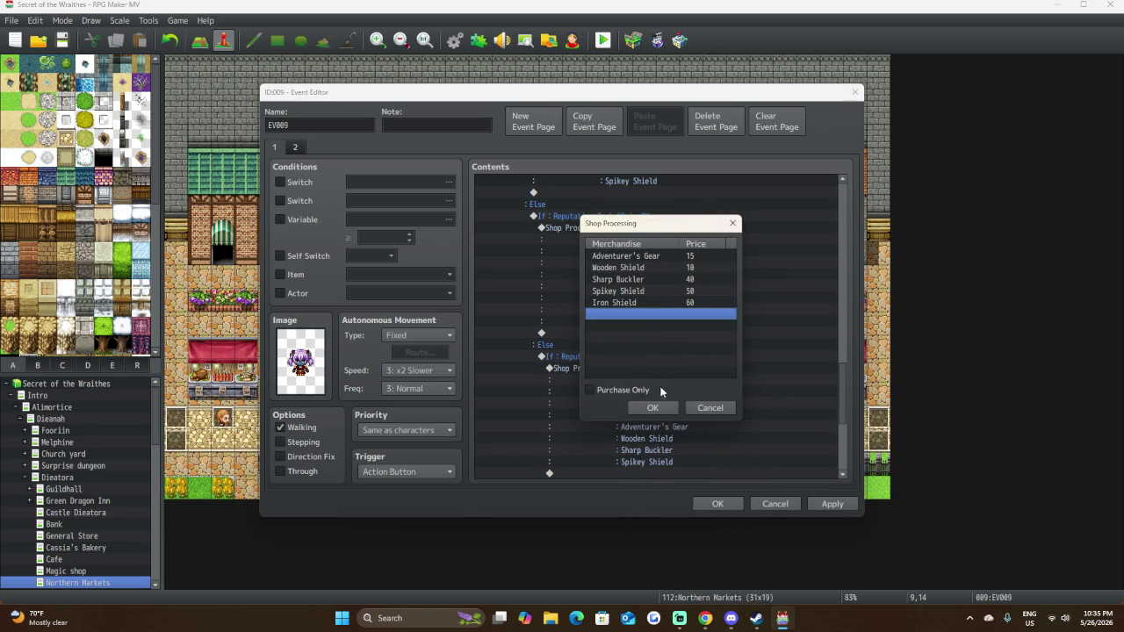
left_click(668, 407)
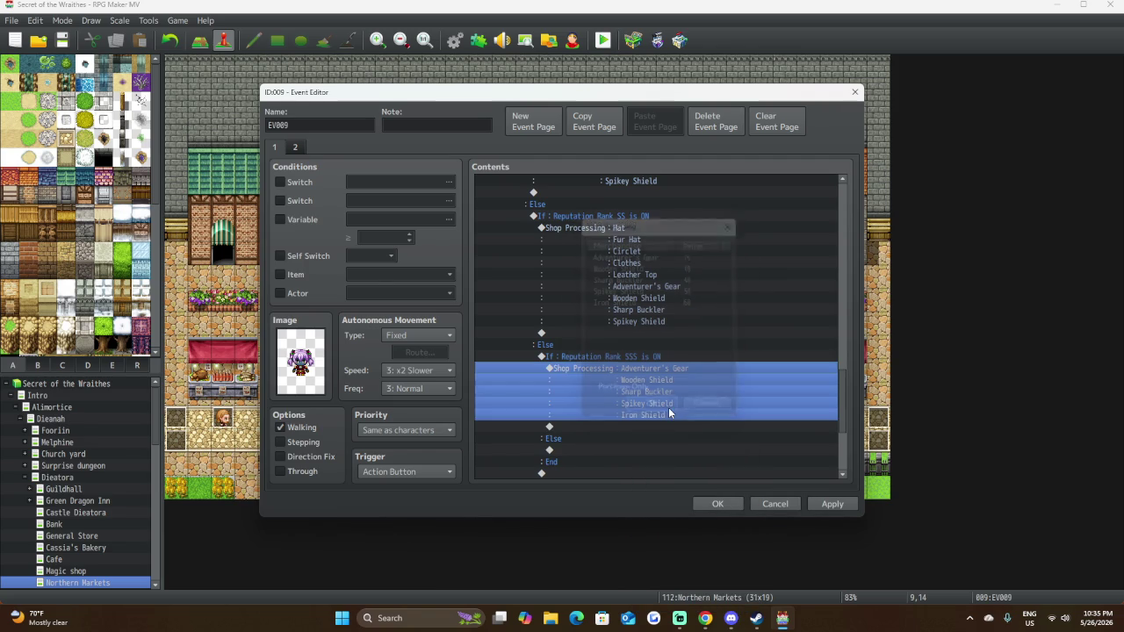
left_click(718, 504)
Open the Database, glance at Weapons and Armors, then show the Items category.
left_click(454, 41)
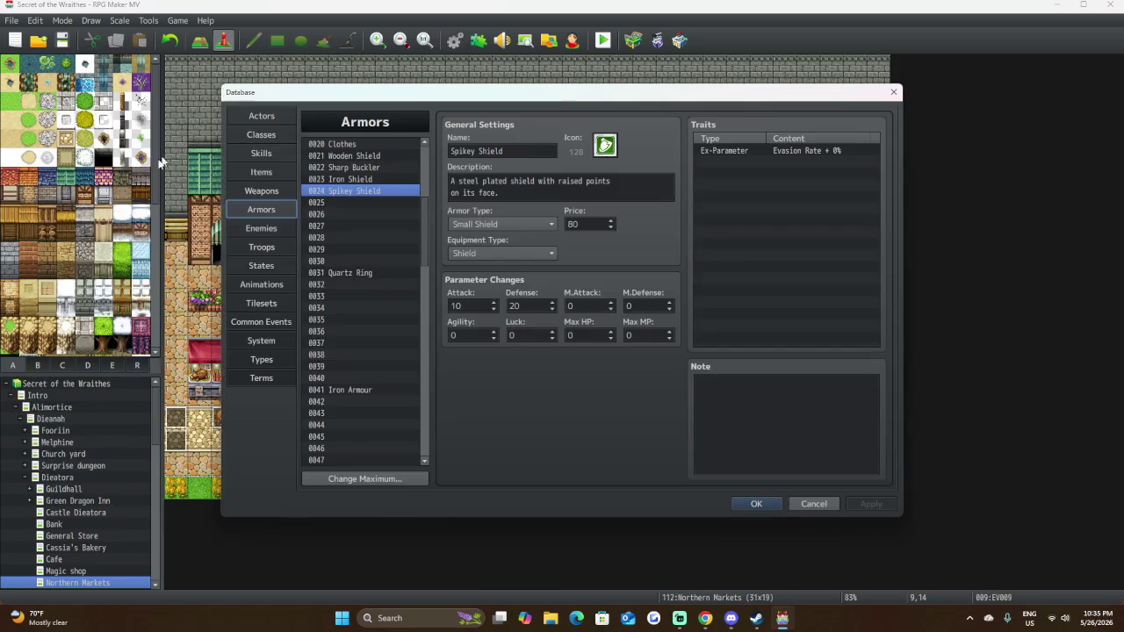
left_click(271, 191)
left_click(261, 209)
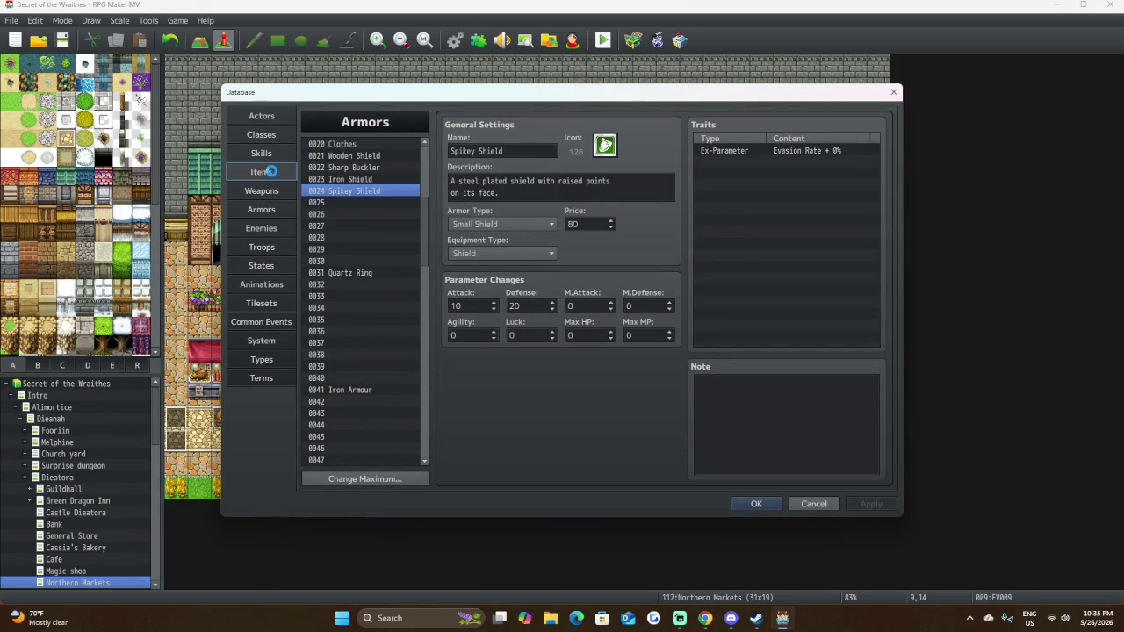
left_click(260, 172)
Inspect the Marble Spear, Stone Sword, Odd Rubble, Shard and Slime Drop (price 20) items.
scroll(364, 307, "down", 10)
scroll(364, 307, "down", 20)
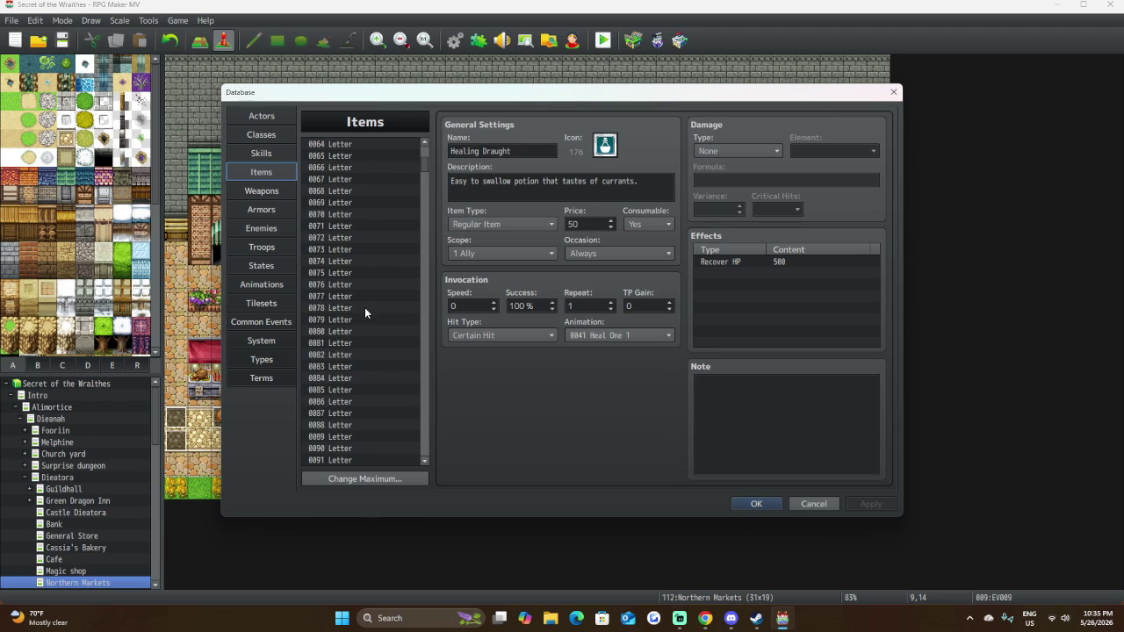
scroll(365, 307, "down", 19)
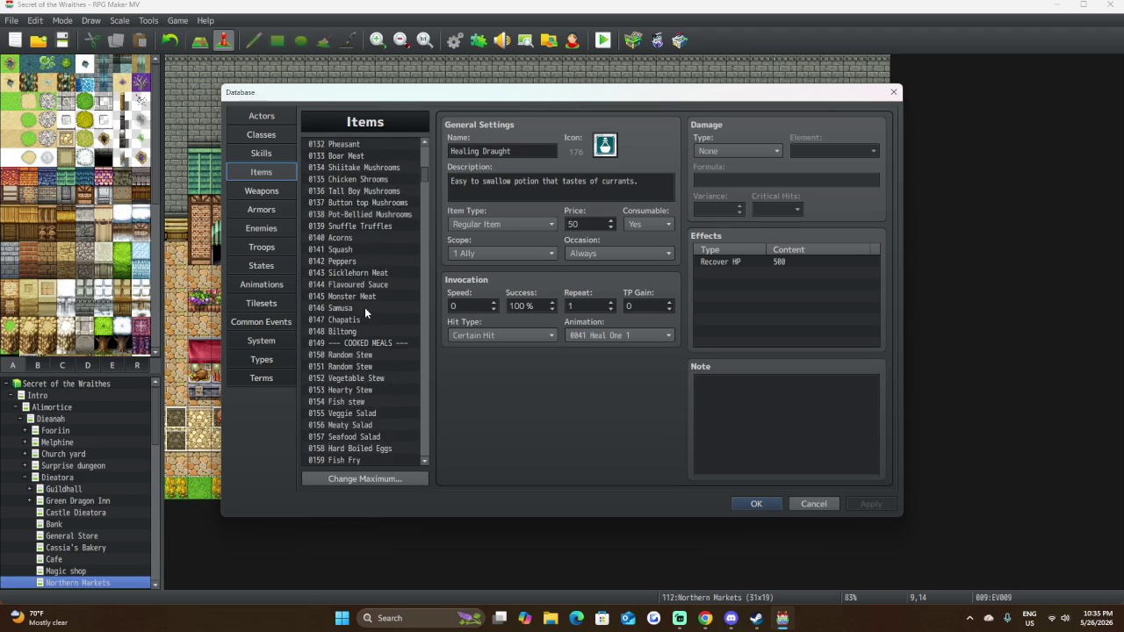
scroll(364, 312, "down", 4)
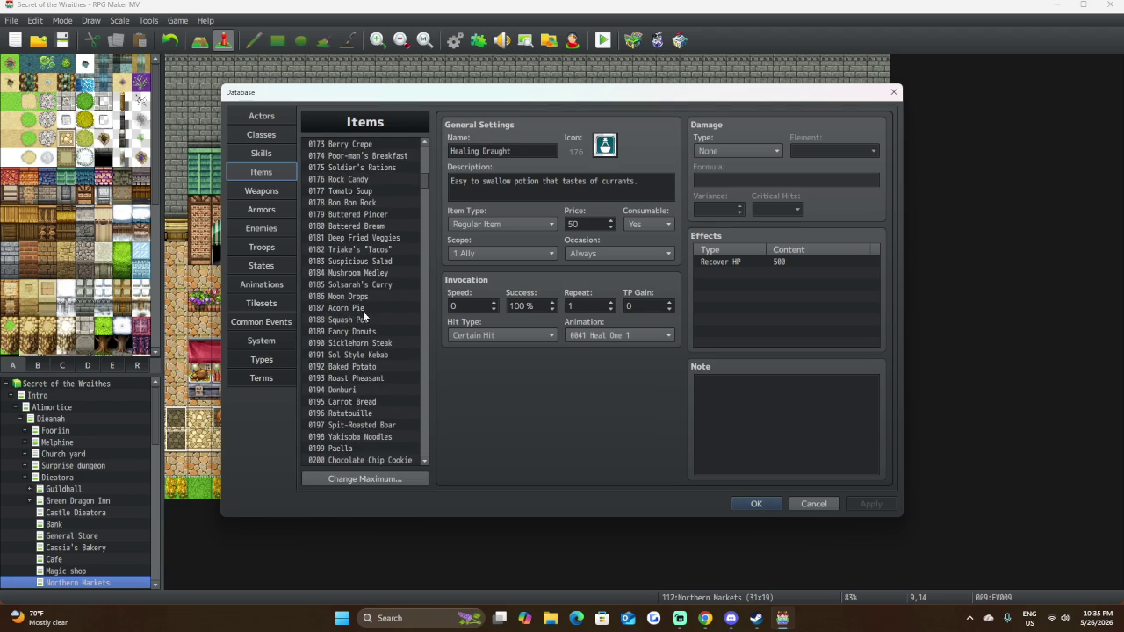
scroll(362, 316, "down", 8)
left_click(359, 343)
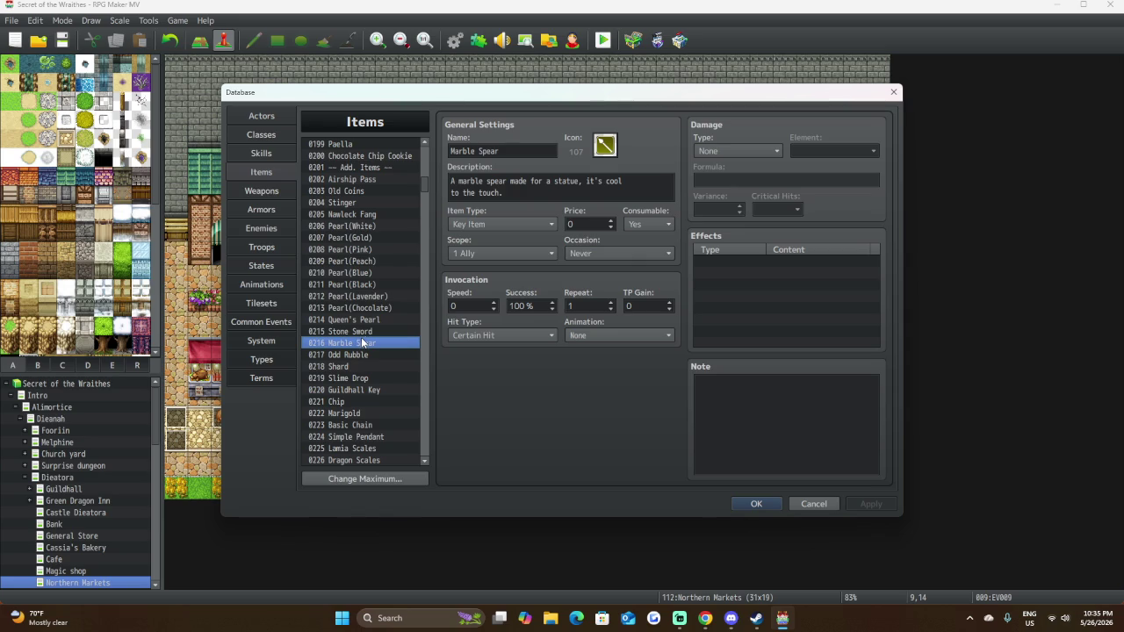
left_click(367, 333)
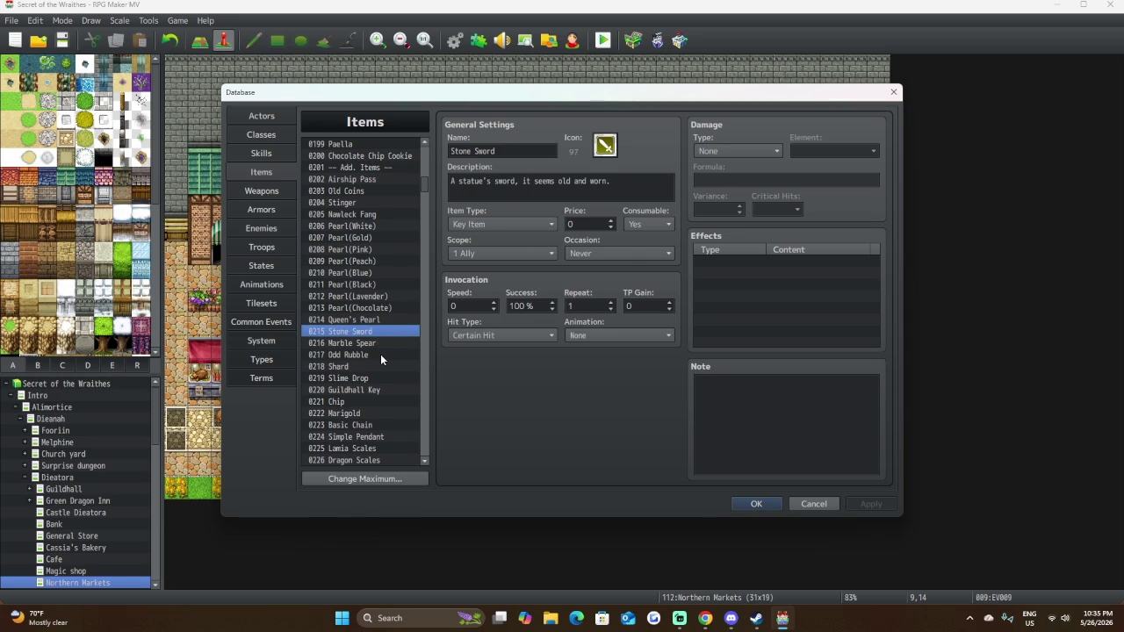
left_click(380, 354)
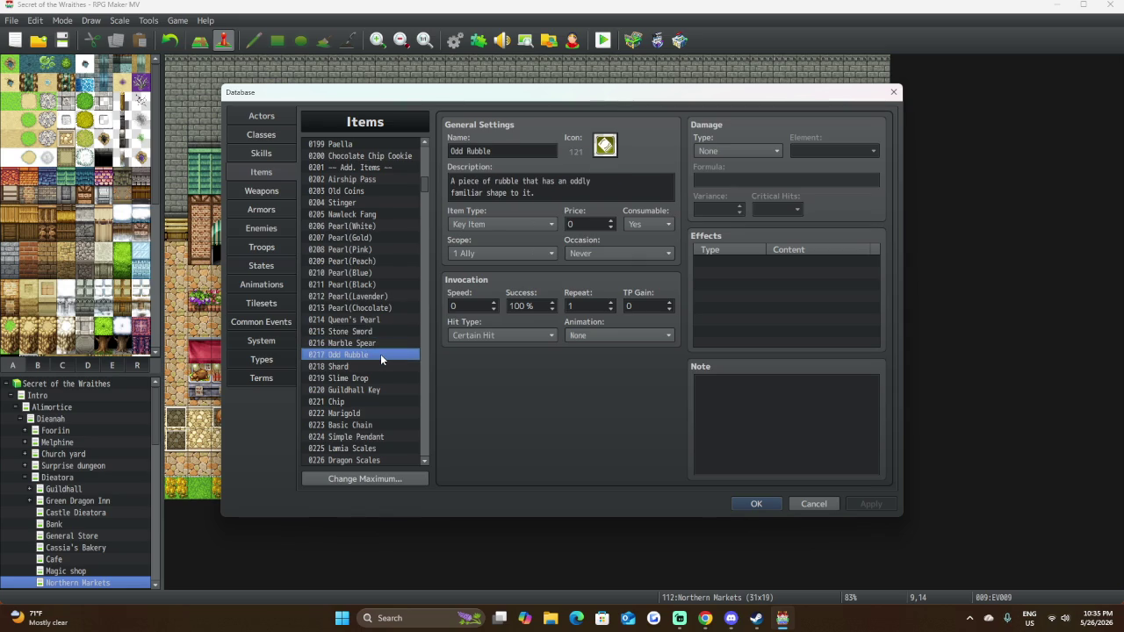
left_click(380, 364)
left_click(379, 377)
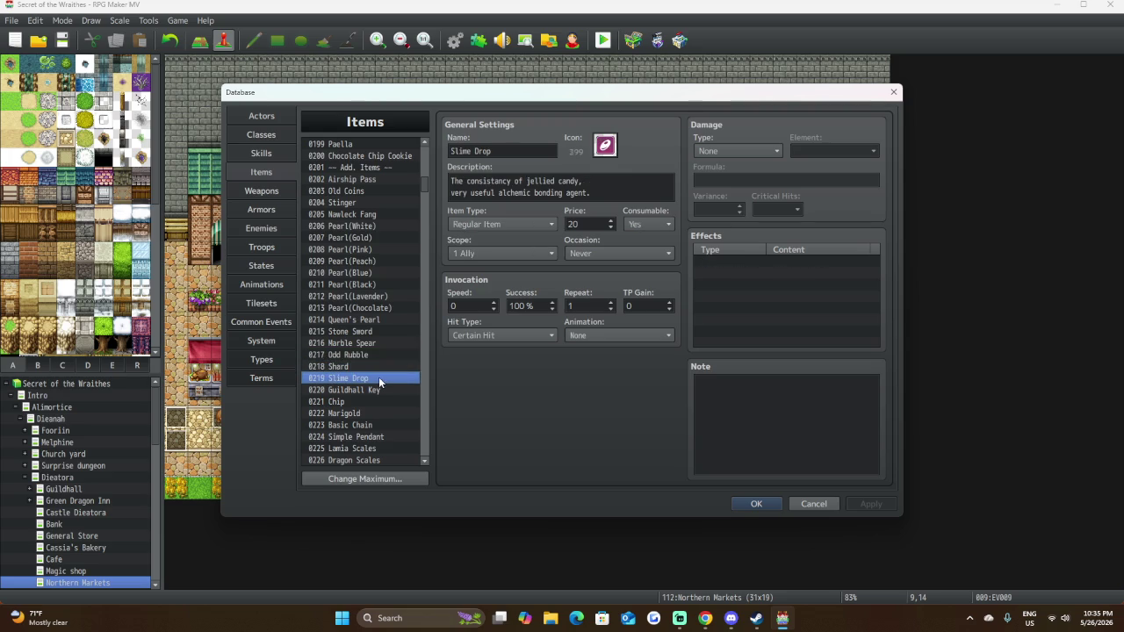
scroll(373, 410, "down", 3)
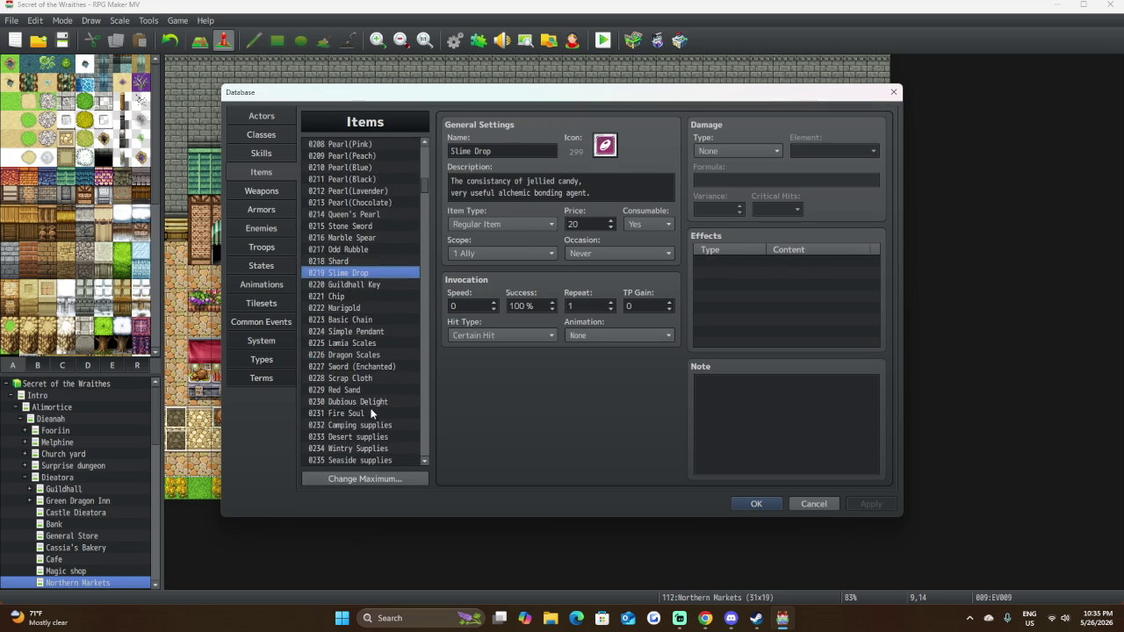
left_click(354, 343)
left_click(358, 355)
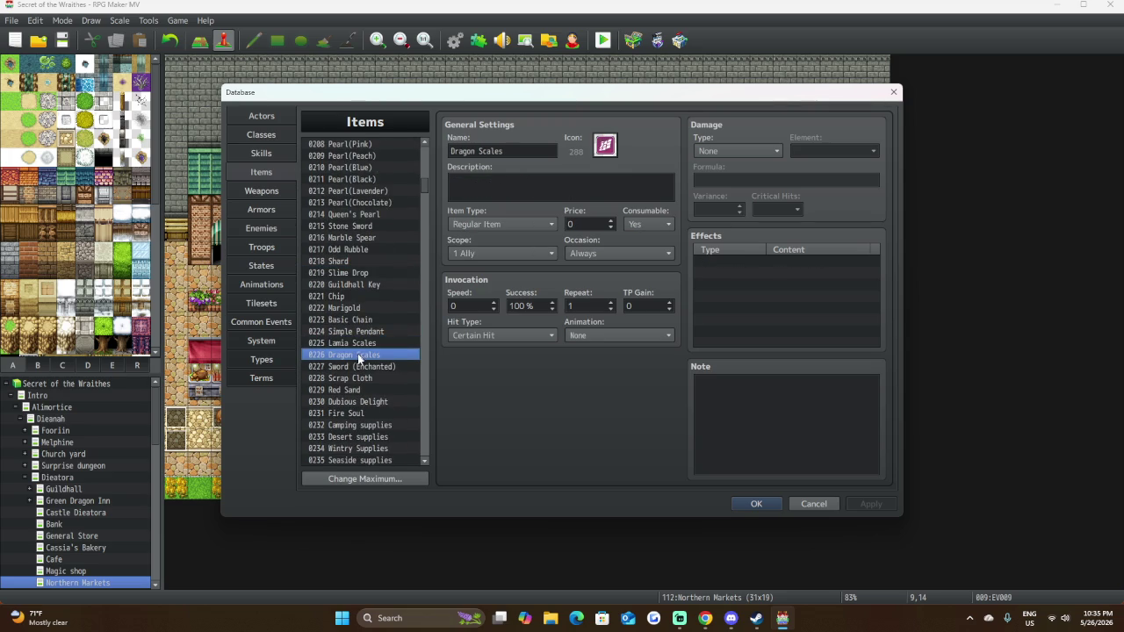
left_click(356, 367)
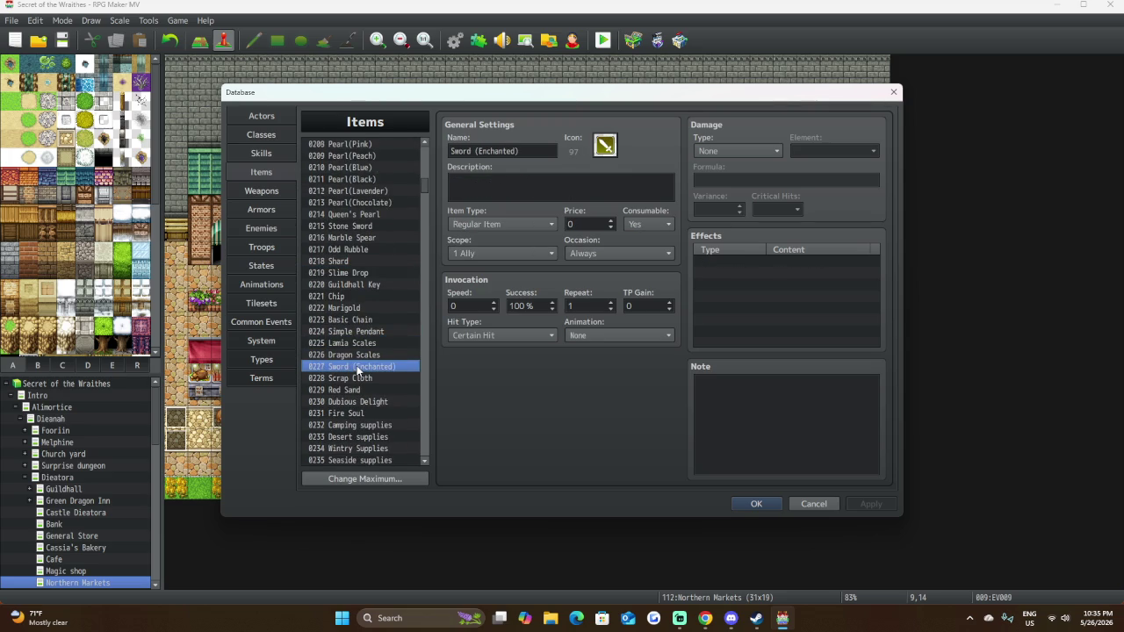
scroll(358, 369, "down", 3)
left_click(365, 309)
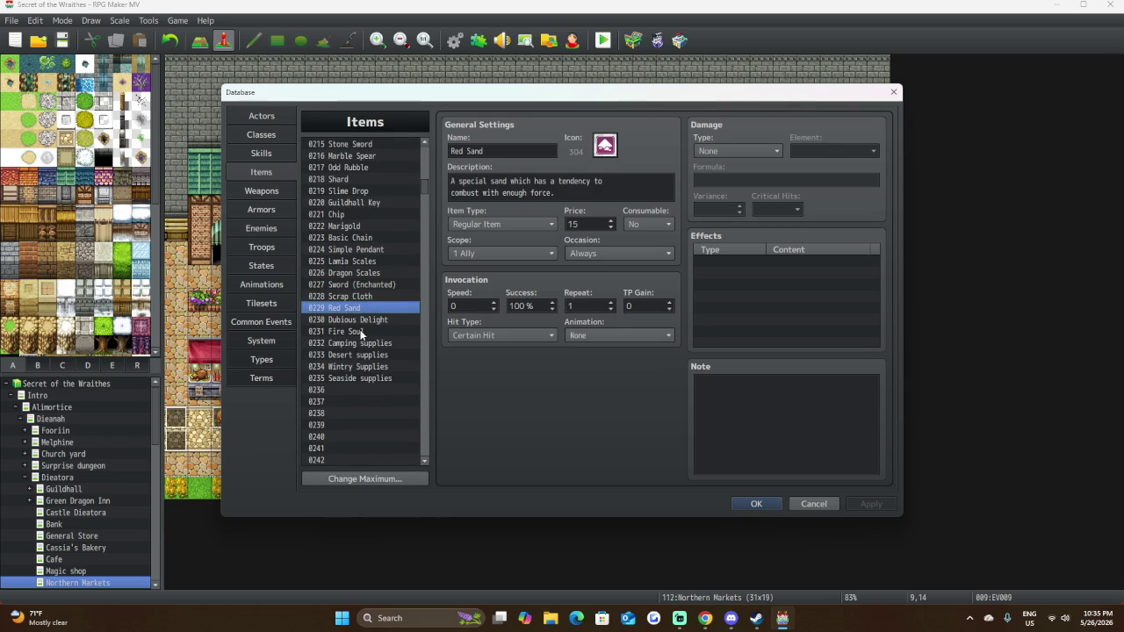
left_click(360, 333)
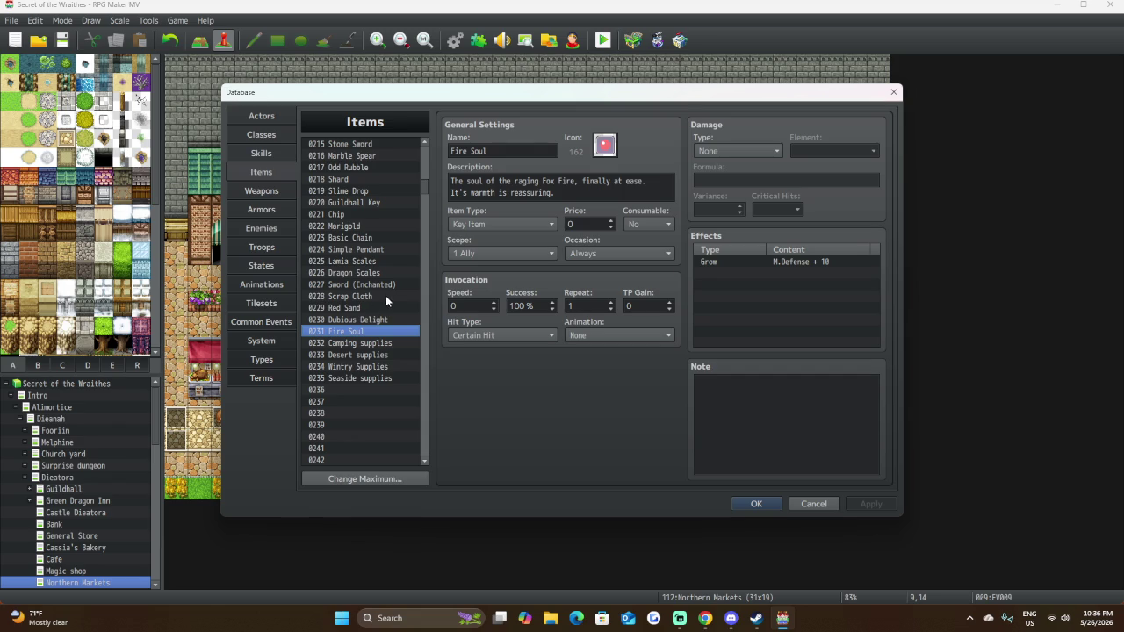
scroll(400, 330, "down", 2)
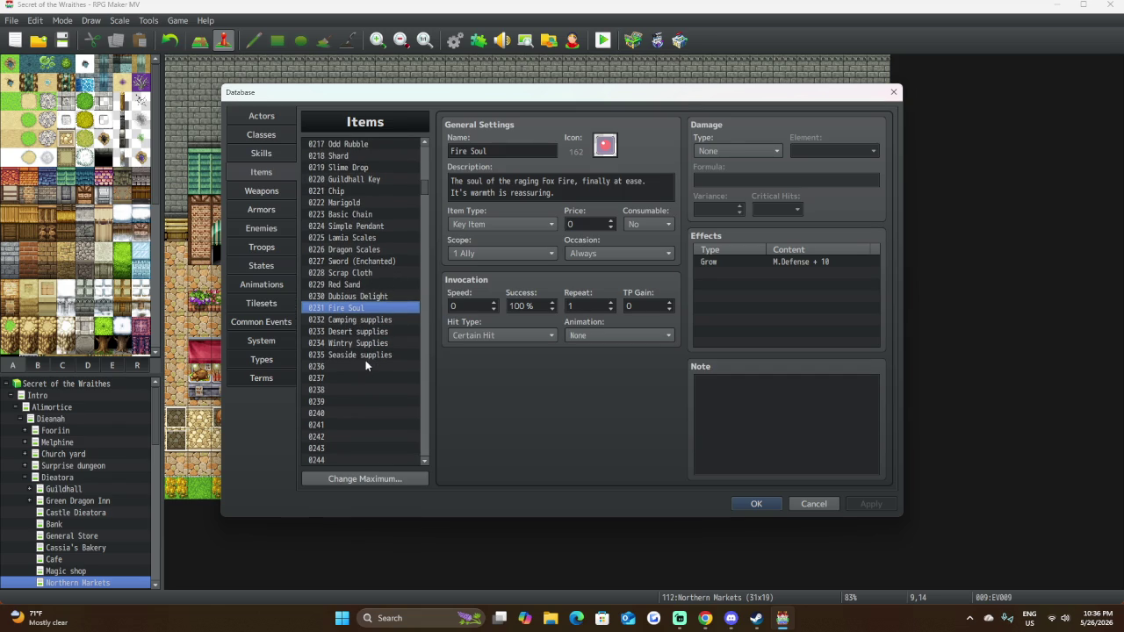
scroll(365, 366, "down", 20)
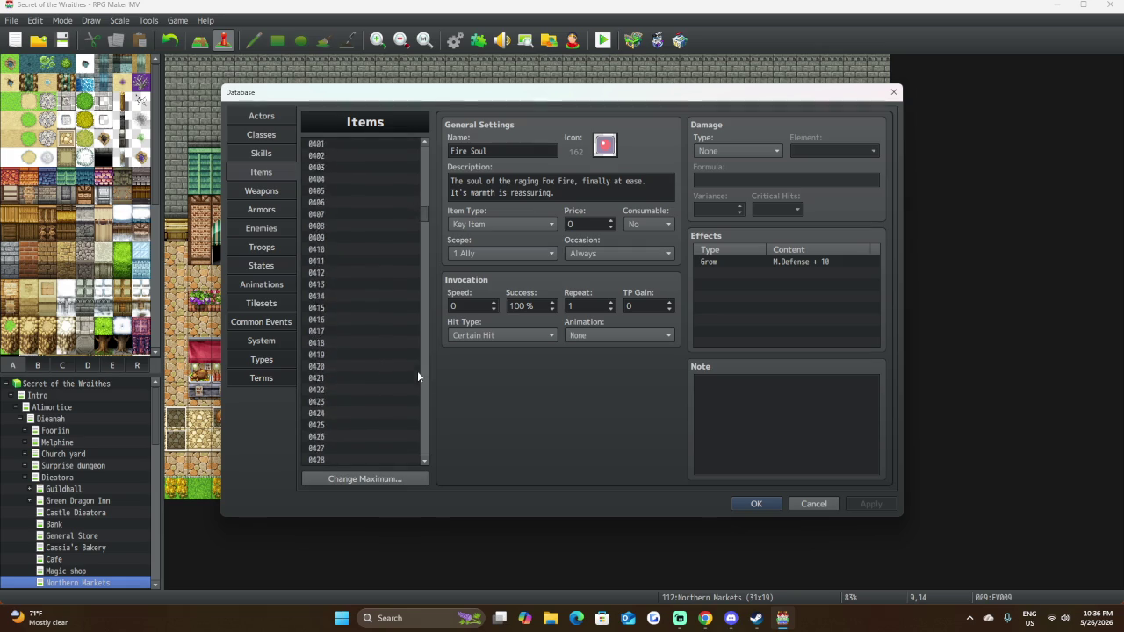
scroll(378, 394, "down", 20)
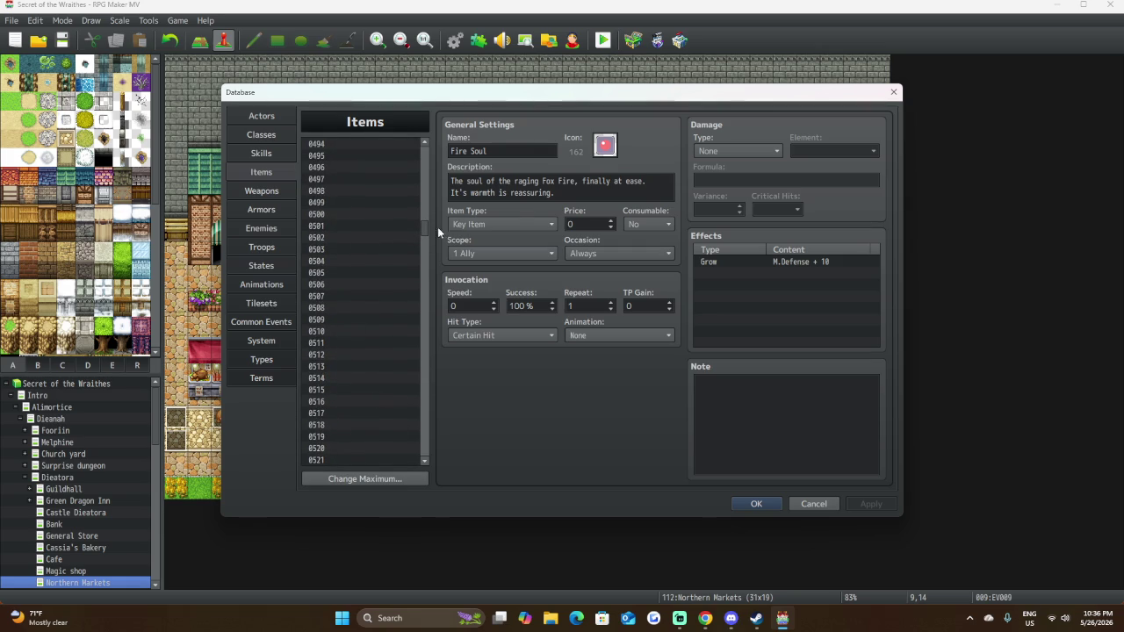
left_click_drag(424, 226, 409, 135)
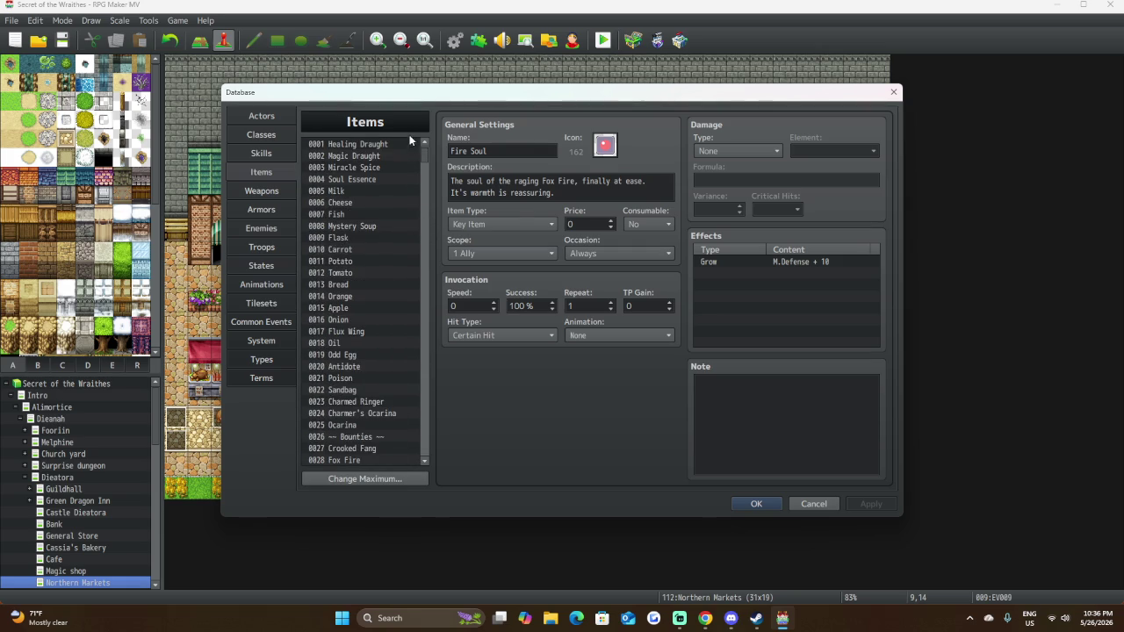
Look over the Armors list, then cancel out of the Database without saving.
left_click(249, 211)
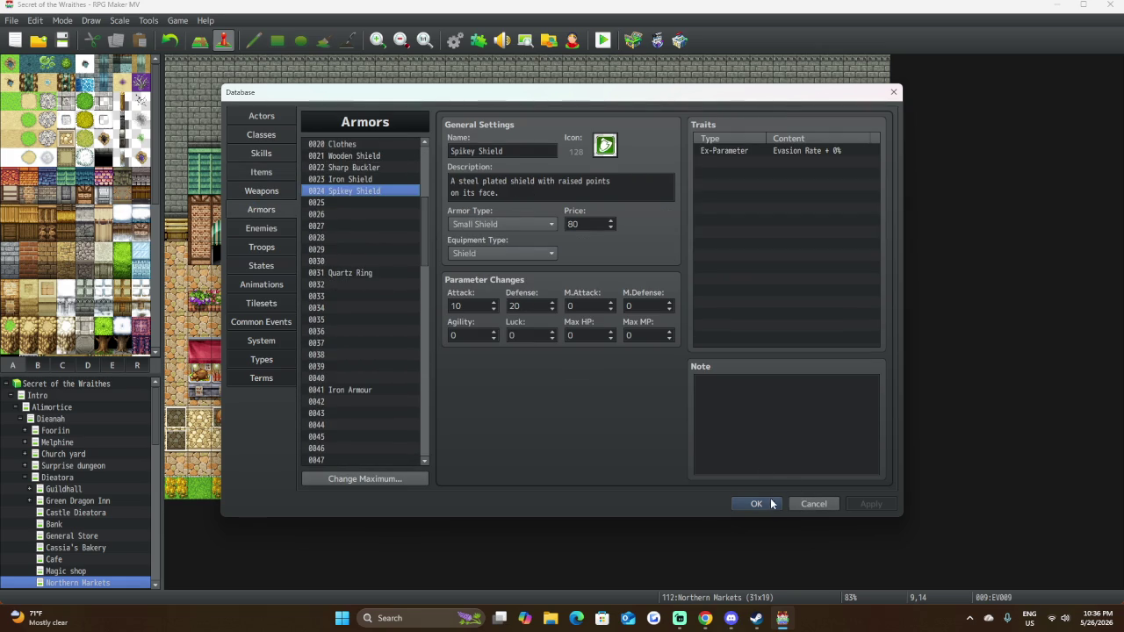
scroll(346, 273, "down", 20)
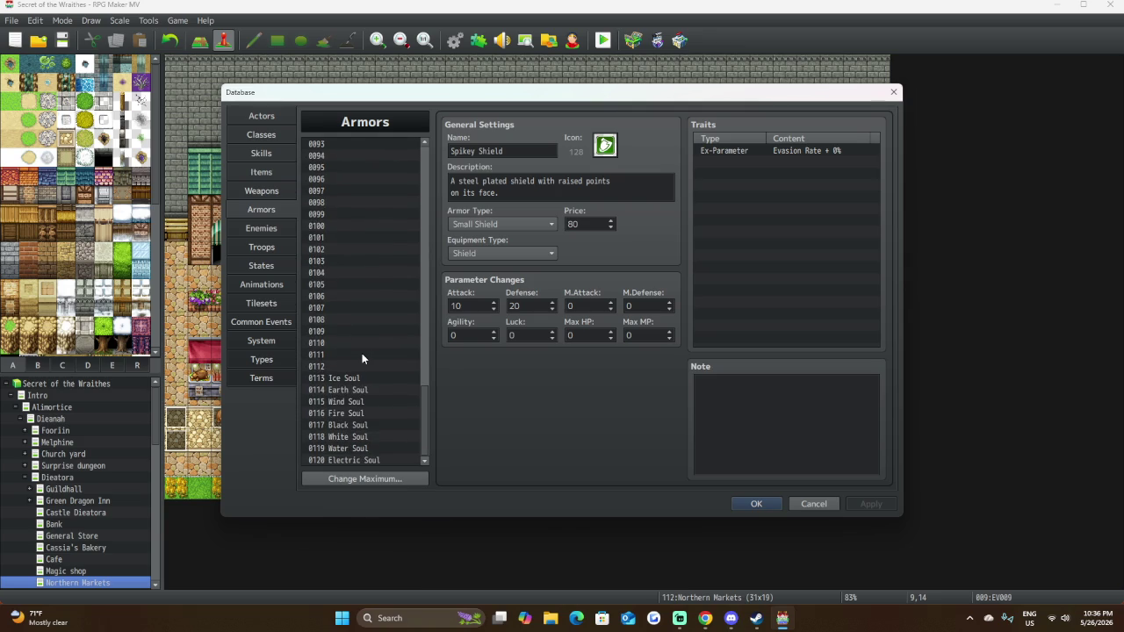
left_click(793, 505)
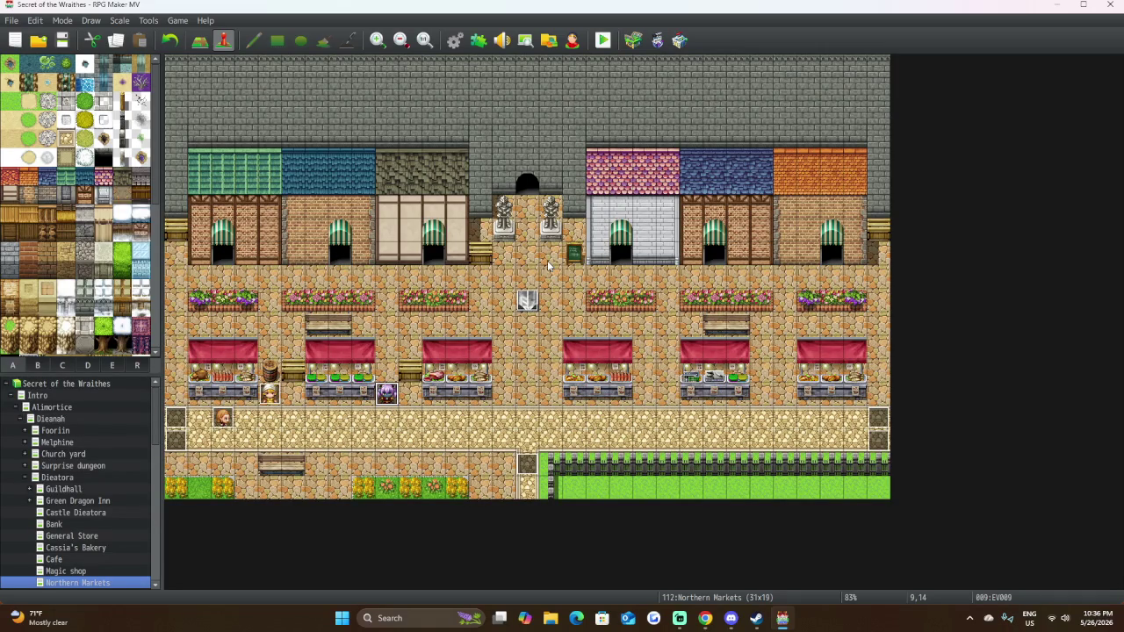
Create a new event on the tile between the entrance statues with a Gate guard 1 sprite.
left_click(528, 210)
double_click(528, 209)
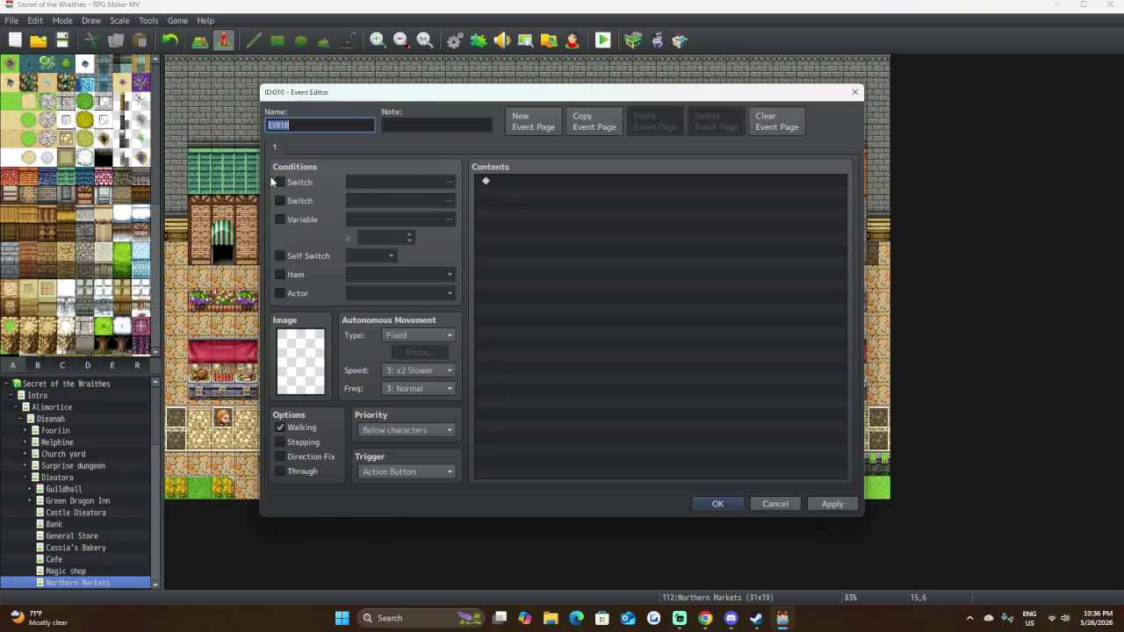
double_click(297, 360)
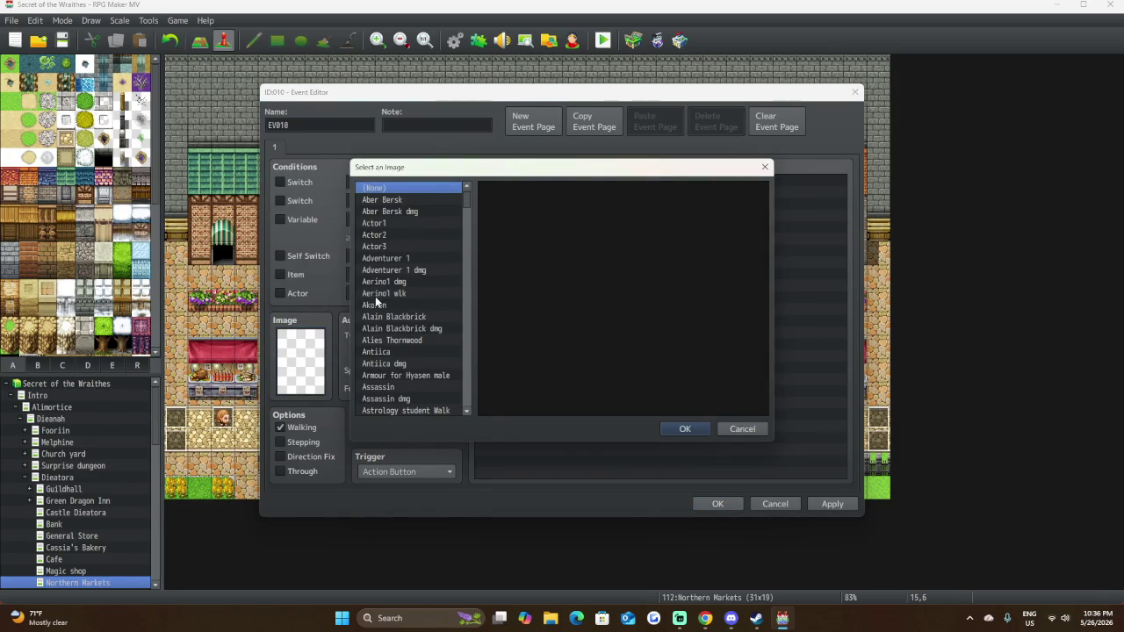
scroll(407, 270, "down", 20)
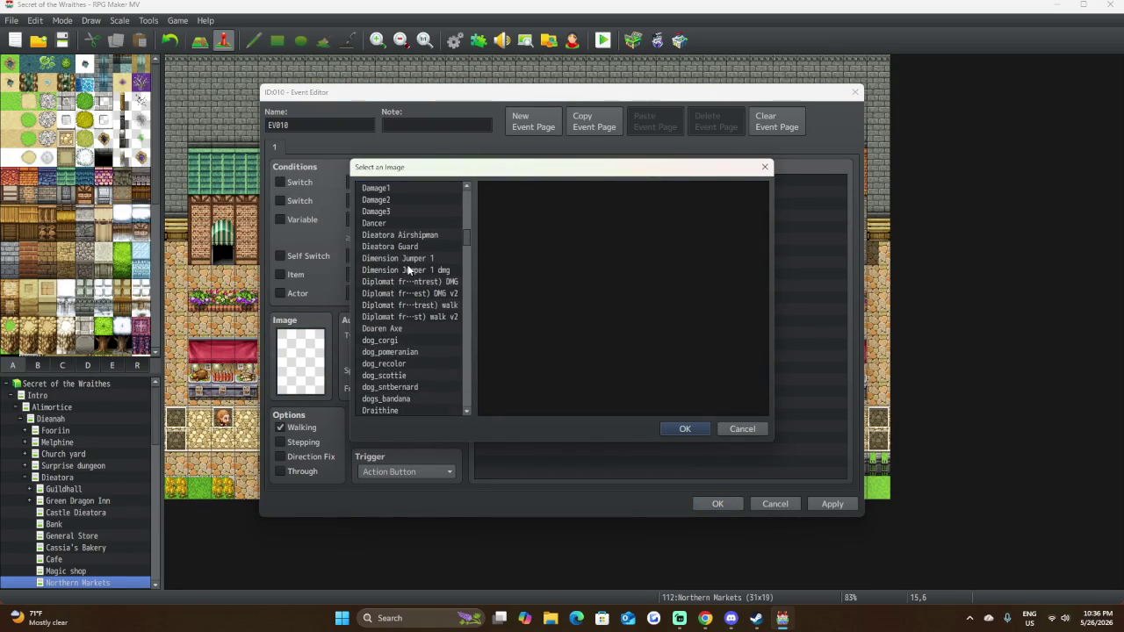
scroll(407, 270, "down", 15)
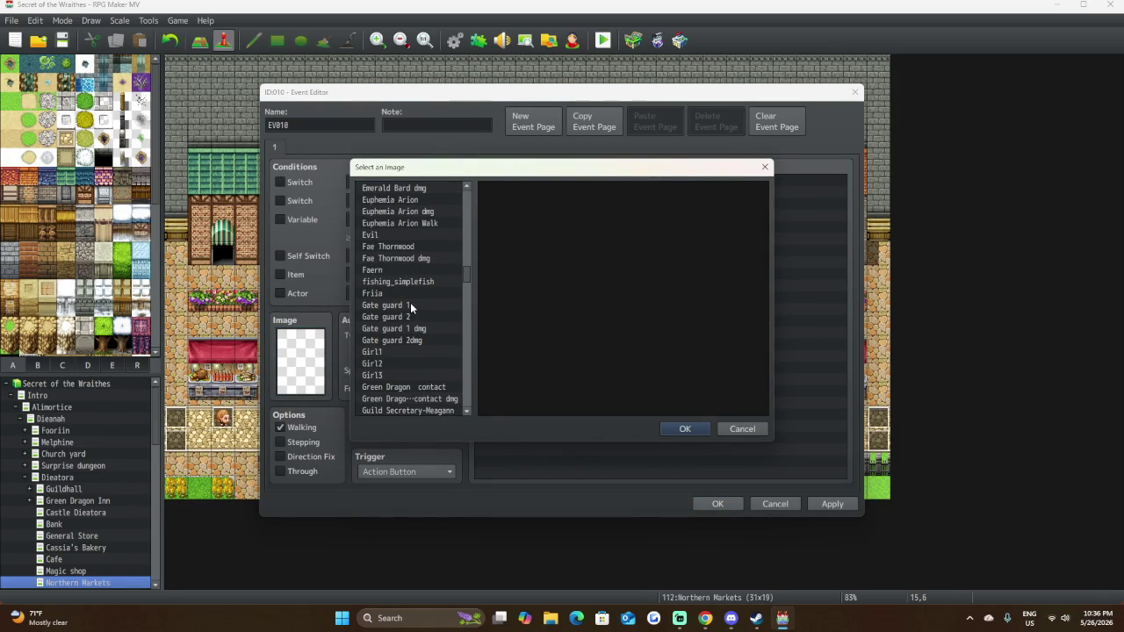
right_click(407, 312)
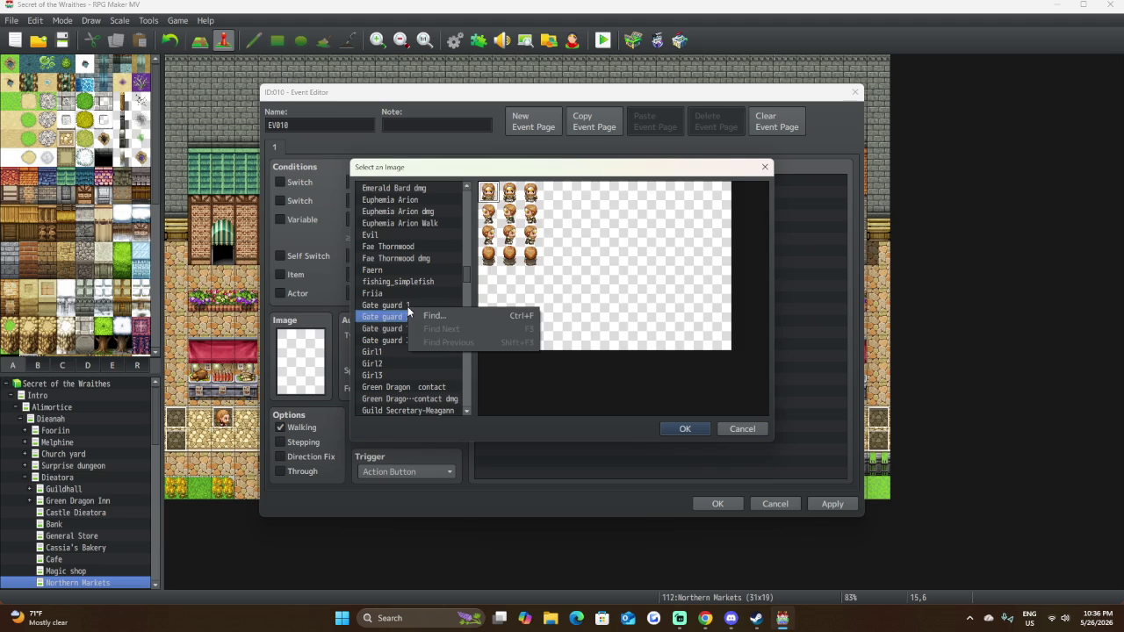
left_click(402, 306)
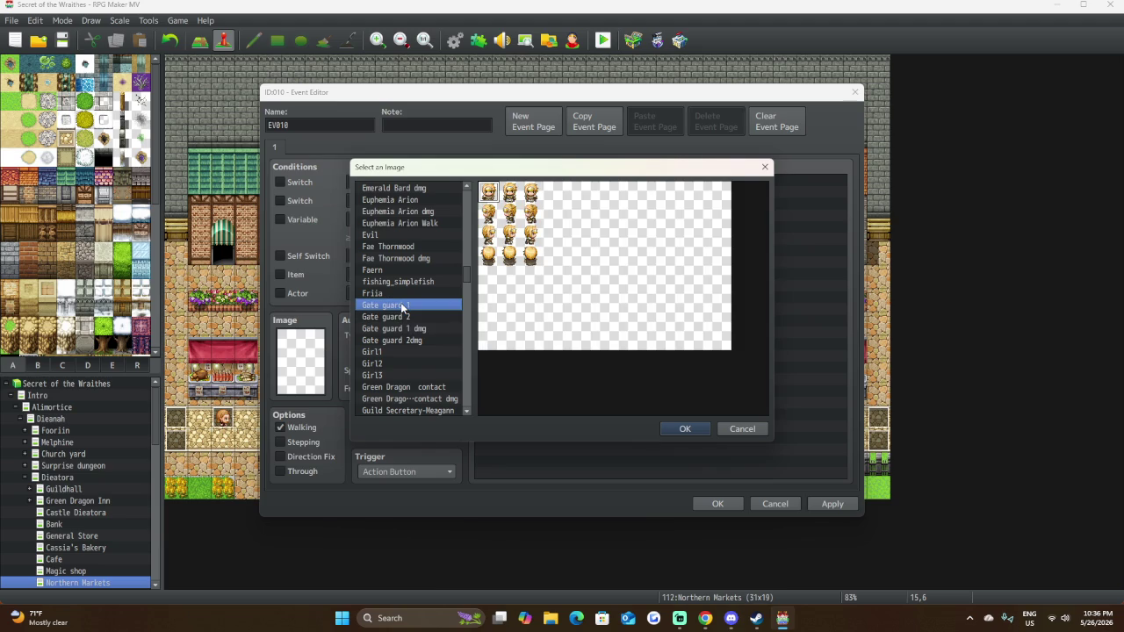
left_click(395, 317)
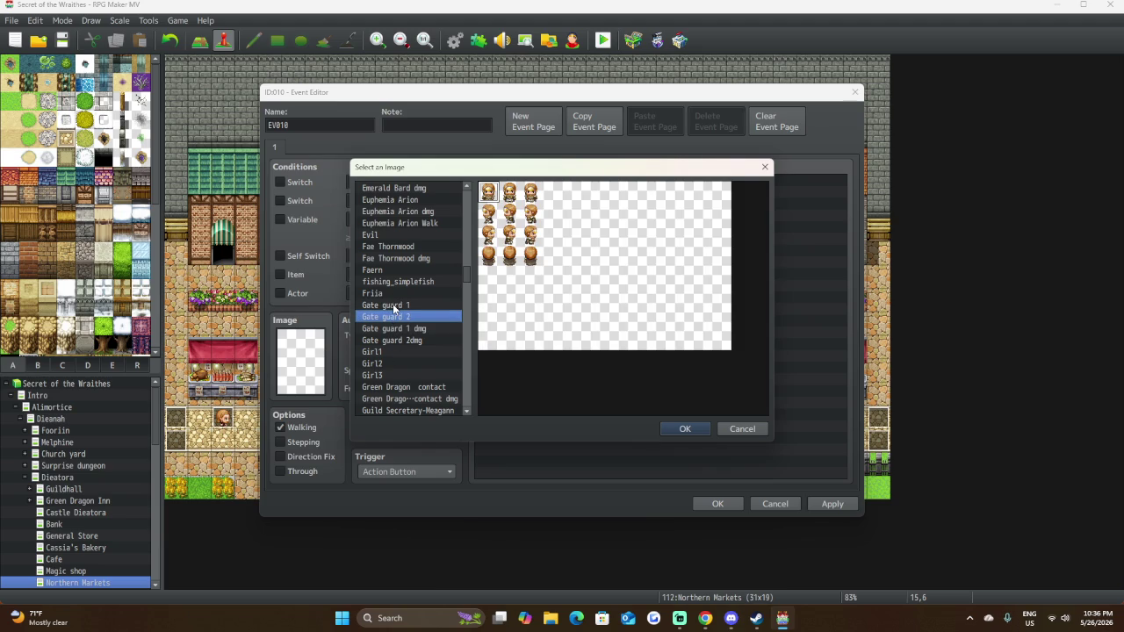
scroll(397, 351, "down", 2)
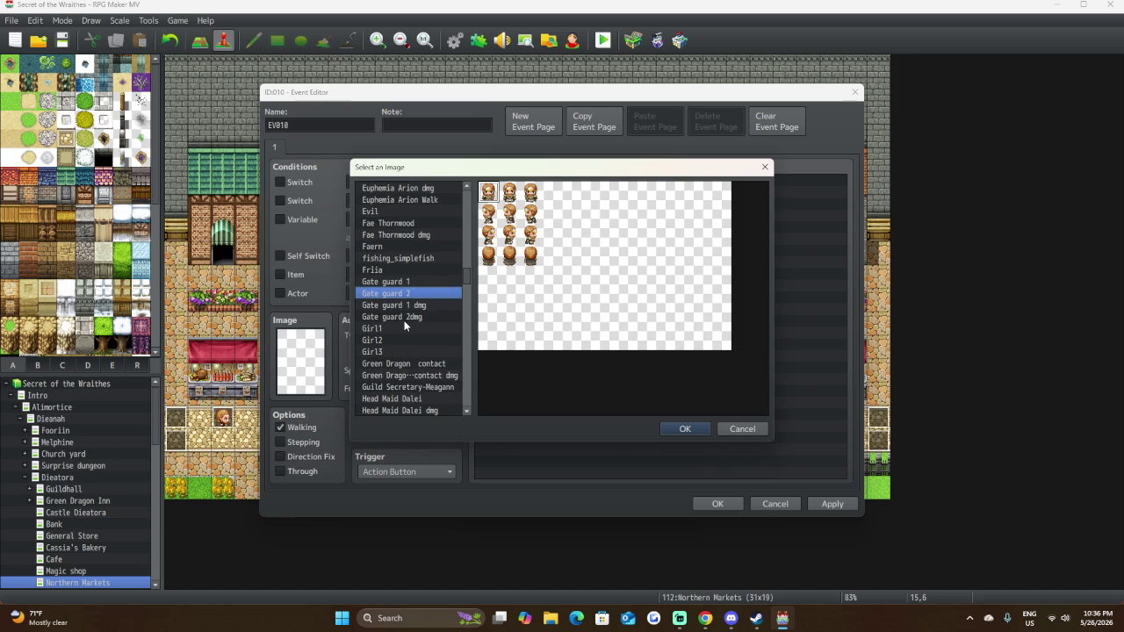
left_click(395, 282)
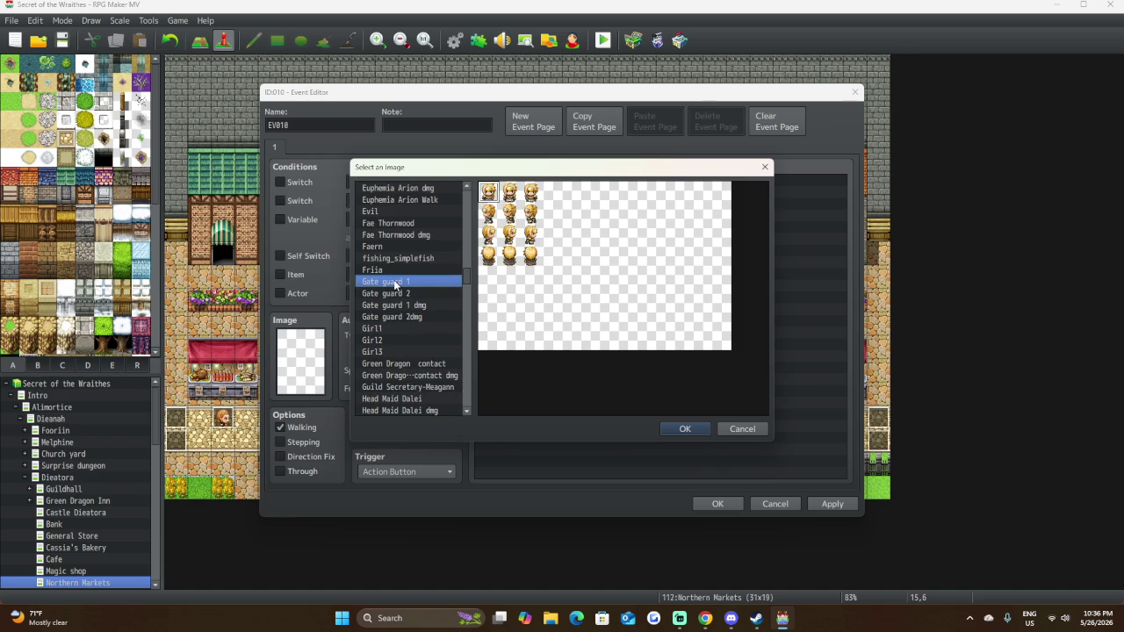
left_click(510, 191)
left_click(686, 428)
double_click(524, 185)
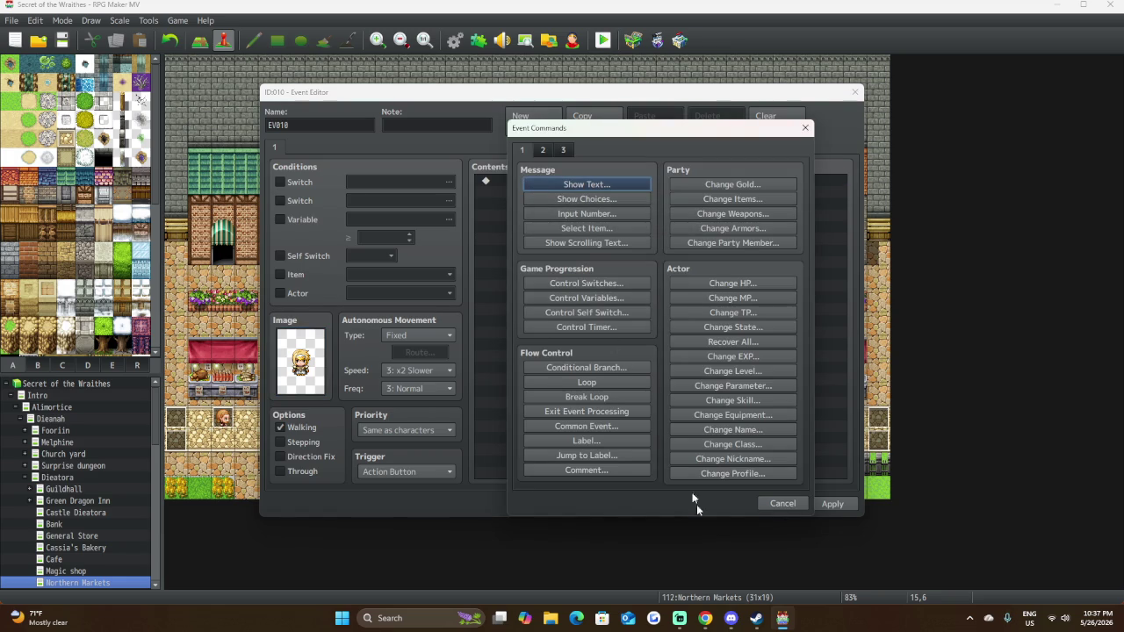
left_click(781, 504)
Replace the event's sprite with the grey armoured knight from the People3 sheet.
double_click(284, 365)
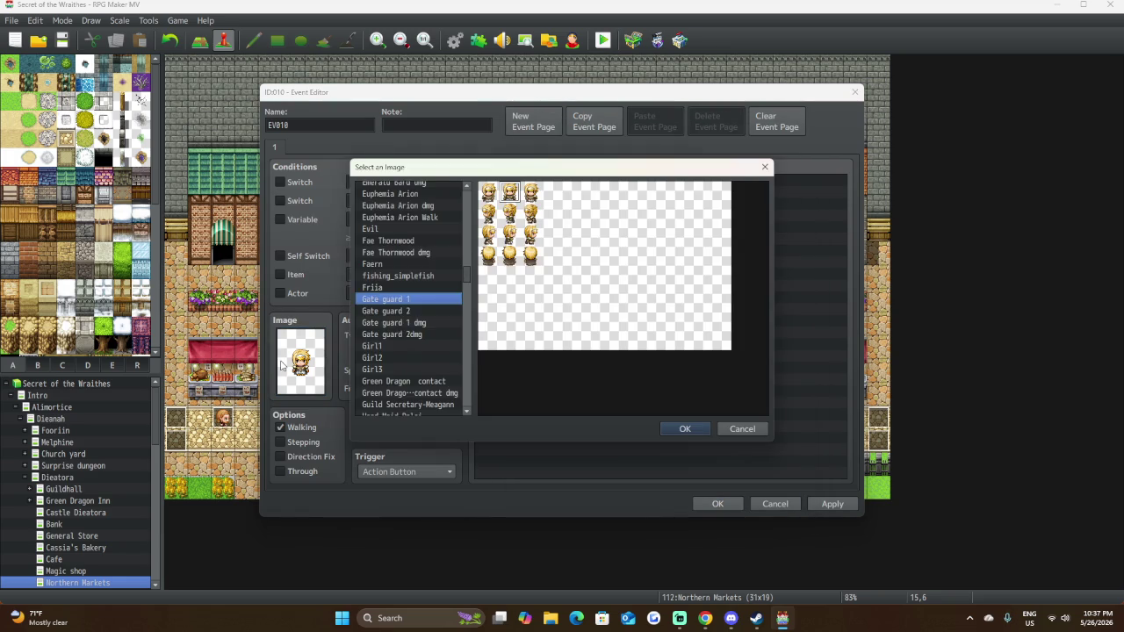
scroll(399, 334, "down", 10)
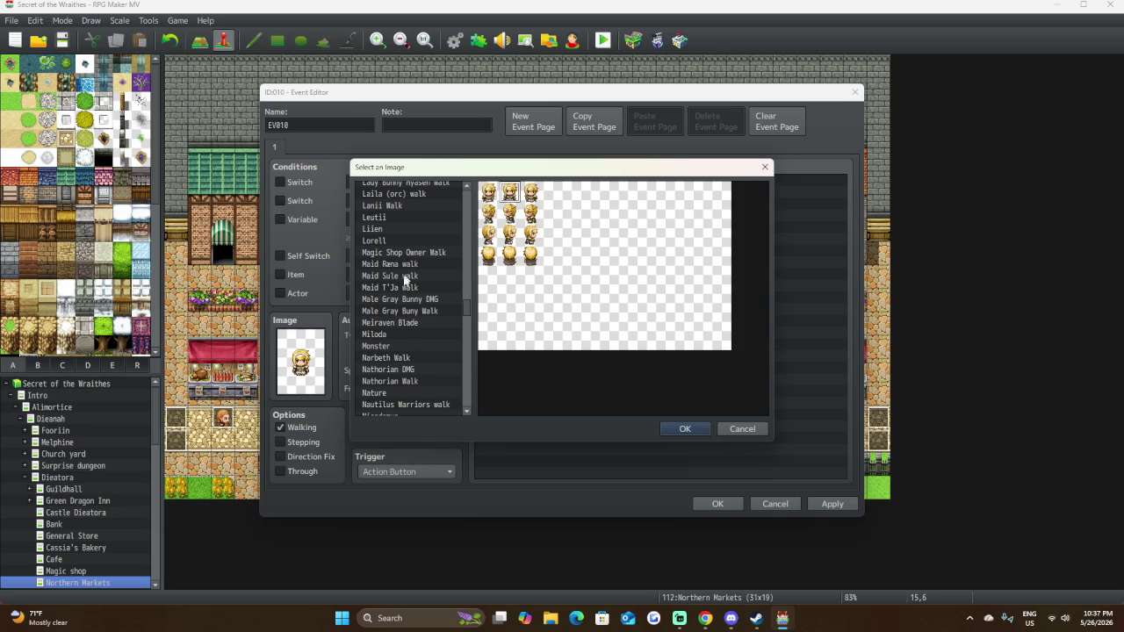
scroll(402, 387, "down", 3)
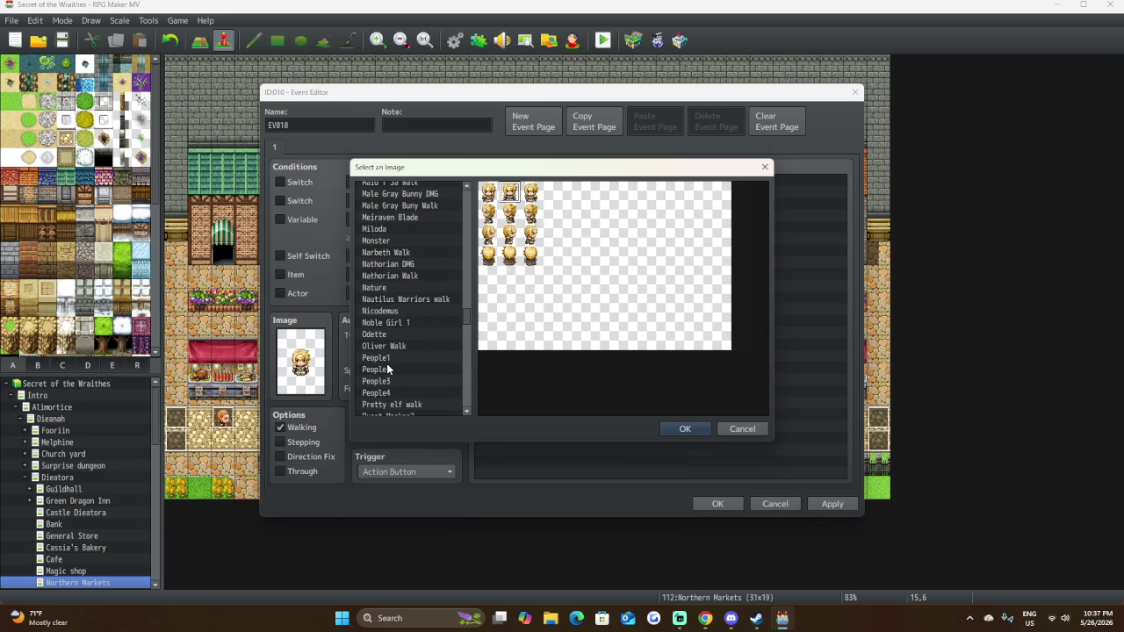
left_click(387, 362)
left_click(394, 371)
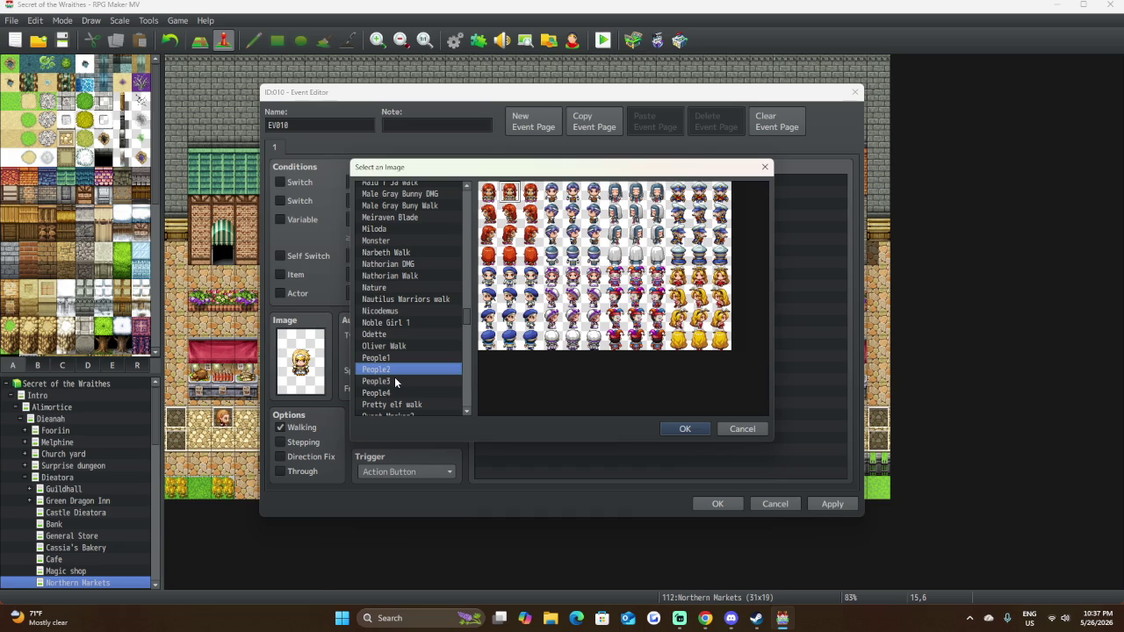
left_click(395, 381)
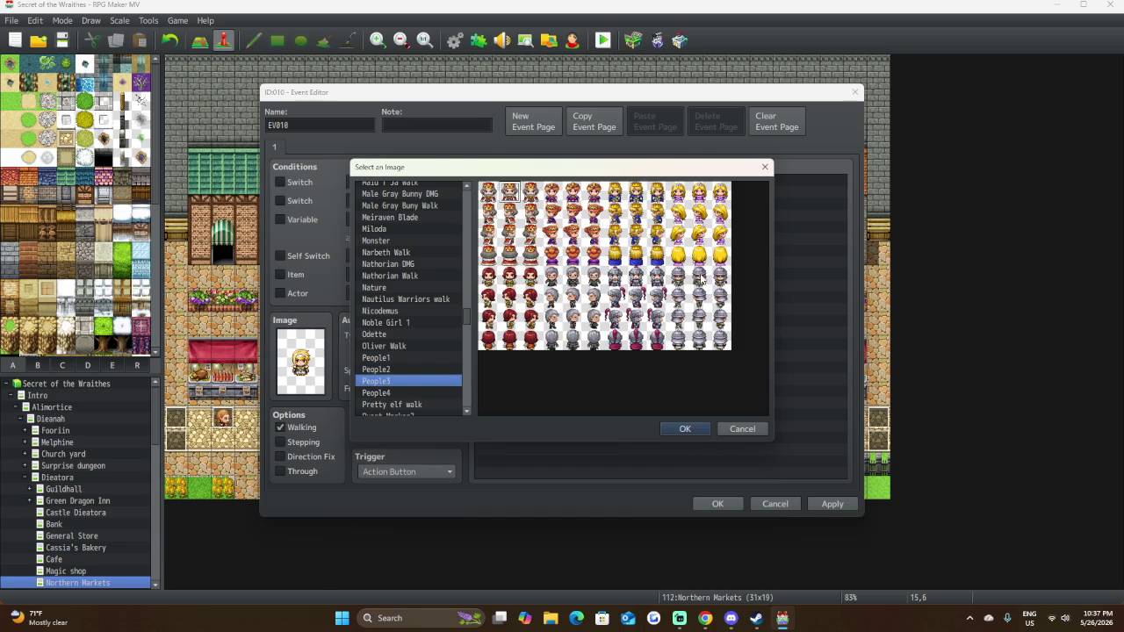
left_click(636, 284)
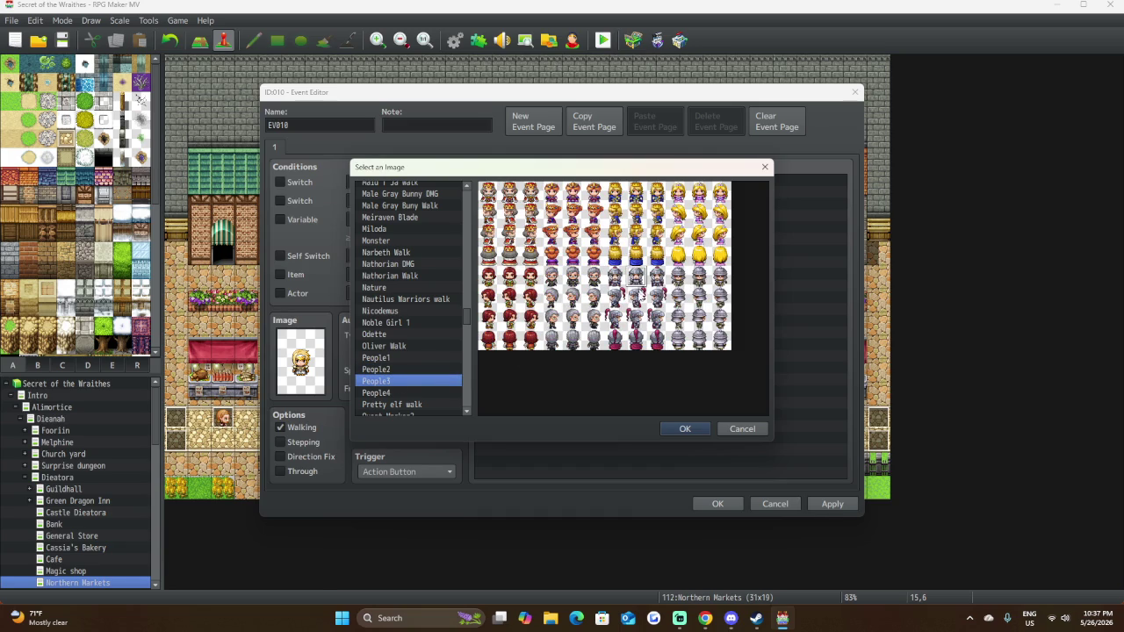
left_click(676, 428)
double_click(519, 183)
Add a Show Text command using the helmeted knight face from the People3 face set.
left_click(565, 183)
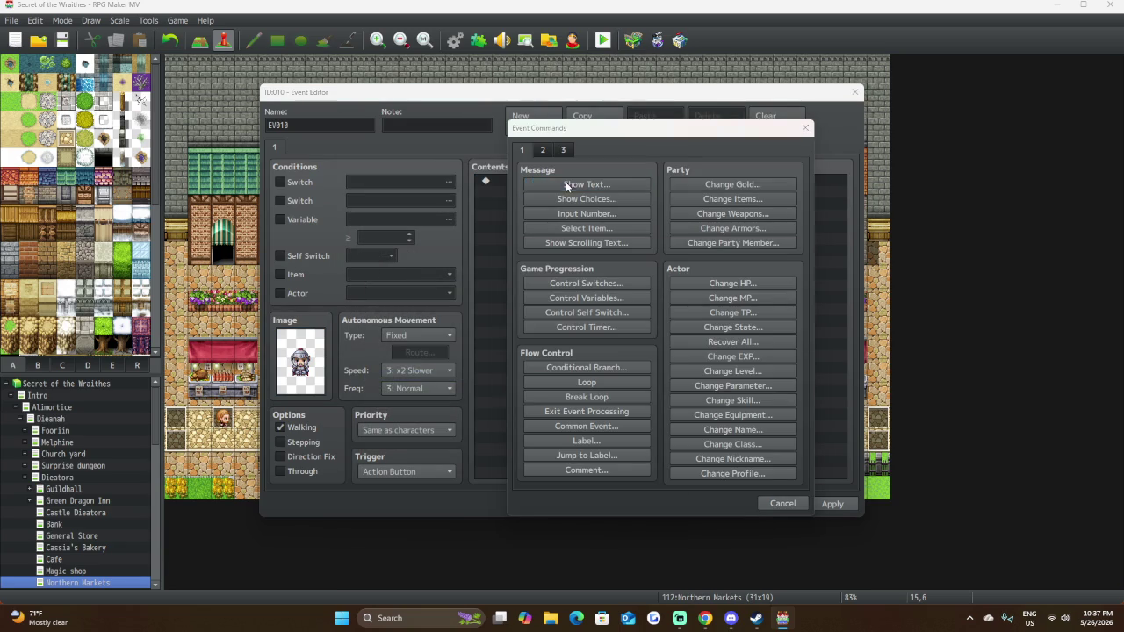
double_click(522, 314)
scroll(526, 334, "down", 10)
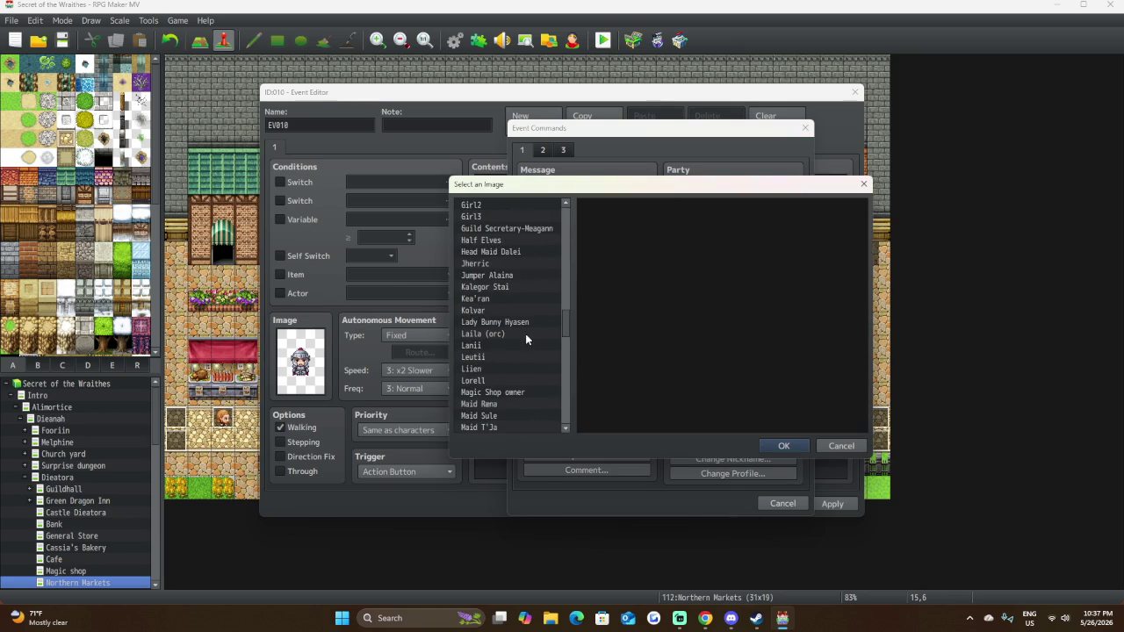
scroll(525, 334, "down", 7)
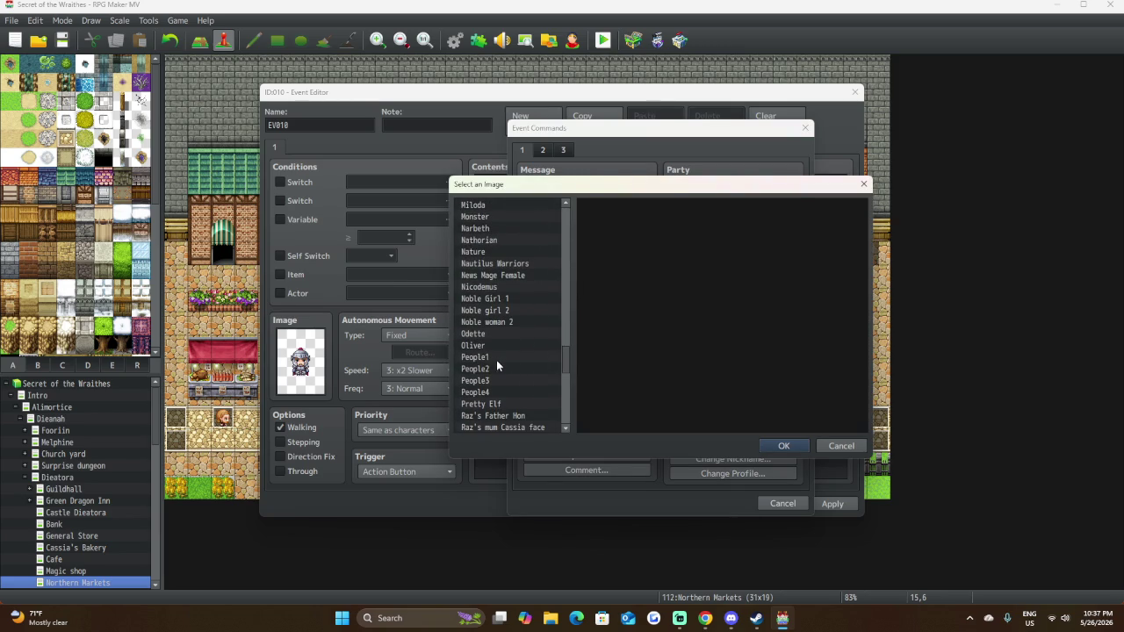
left_click(496, 359)
left_click(494, 369)
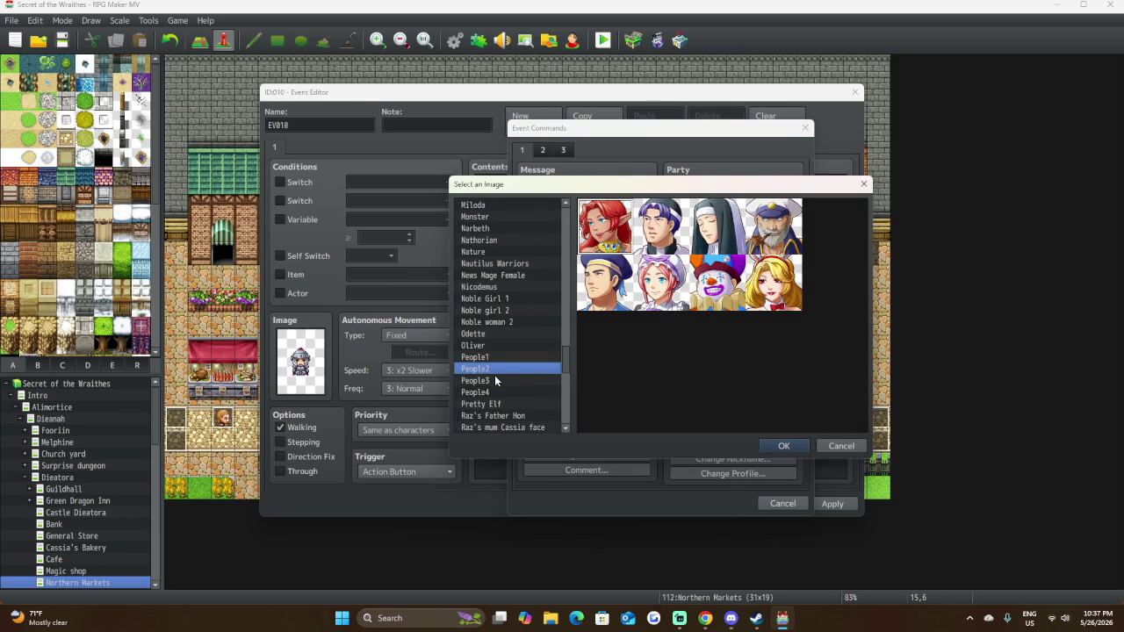
left_click(494, 380)
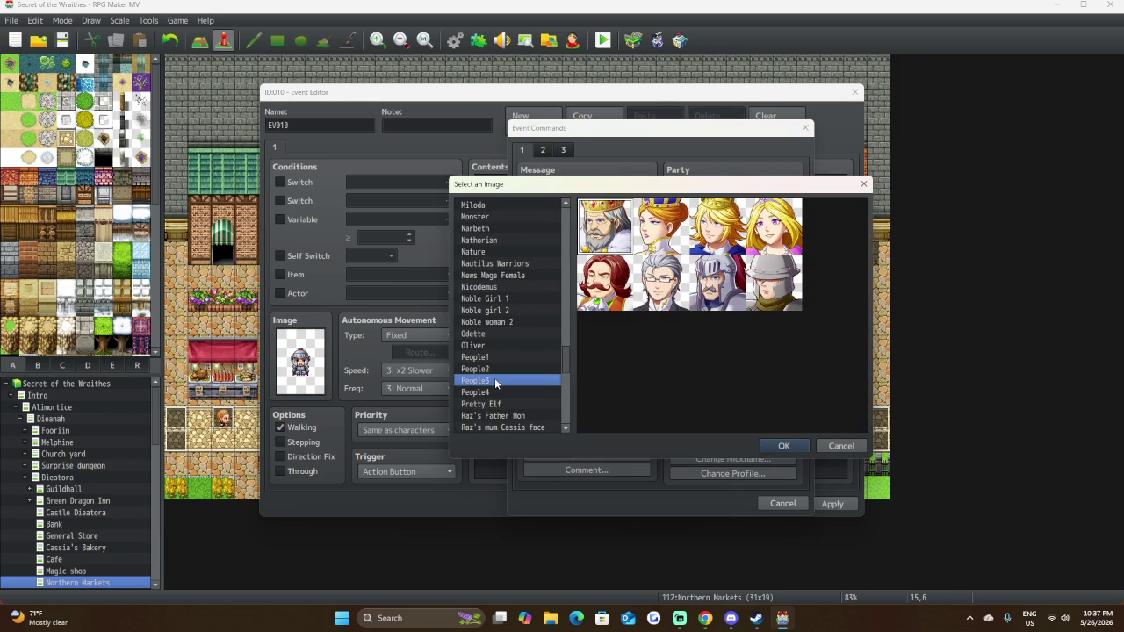
left_click(735, 272)
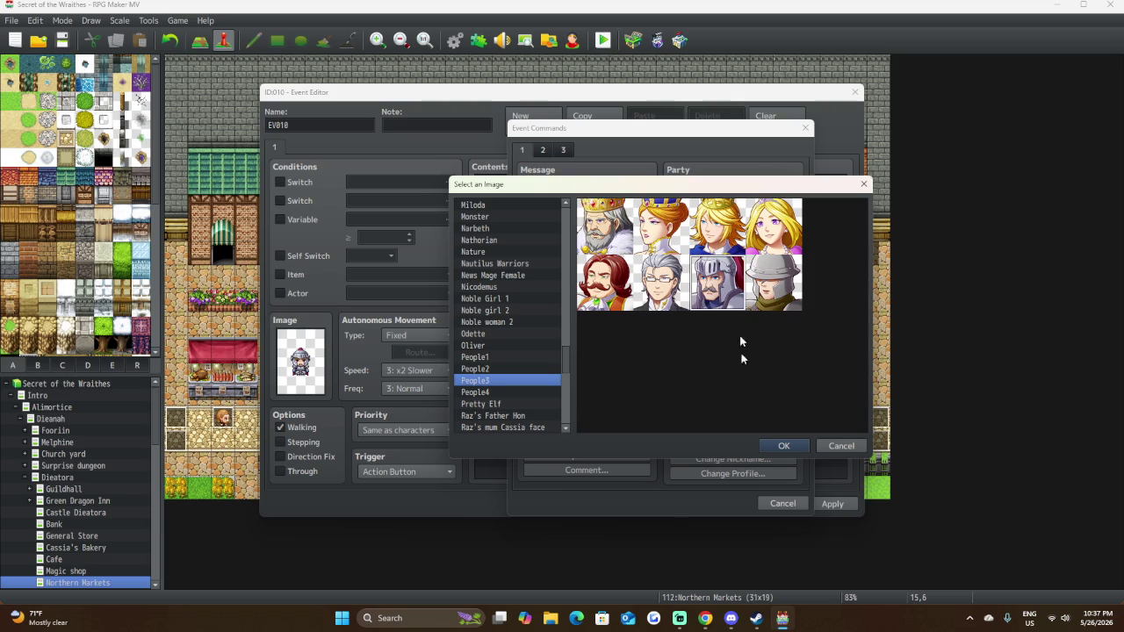
left_click(769, 446)
type("\"E")
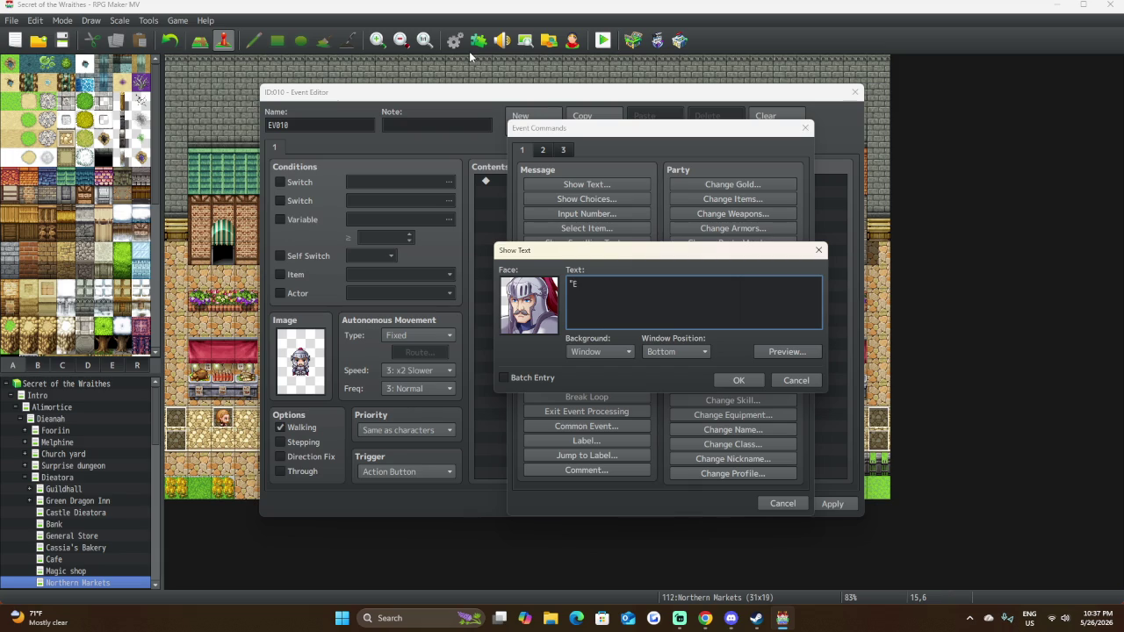
Write 'Entry below has been temporarily barred.', preview it, and add it to the event.
type("ntry b")
type("elow ")
type("has b")
type("een tem")
type("porar")
type("ily")
type("barre")
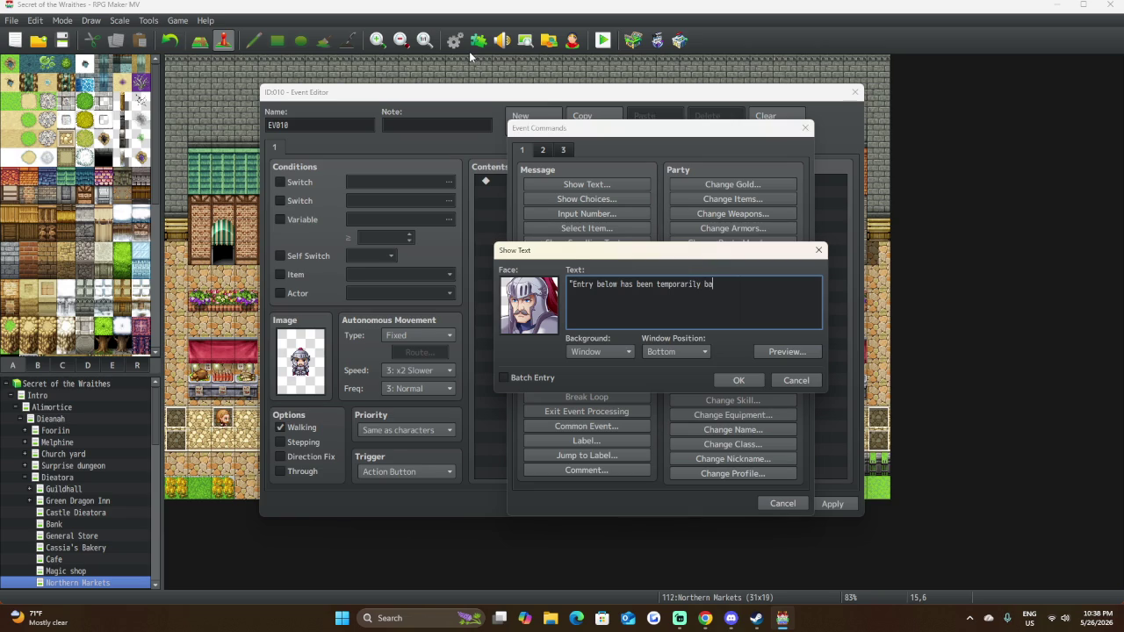
type("d.")
left_click(812, 354)
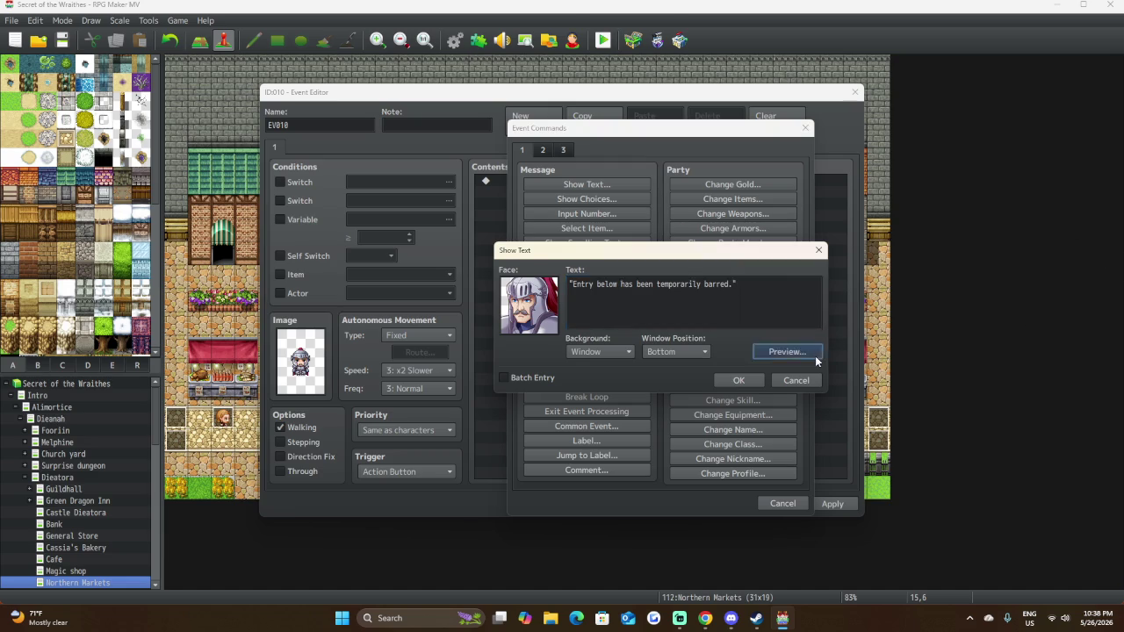
left_click(867, 375)
left_click(739, 379)
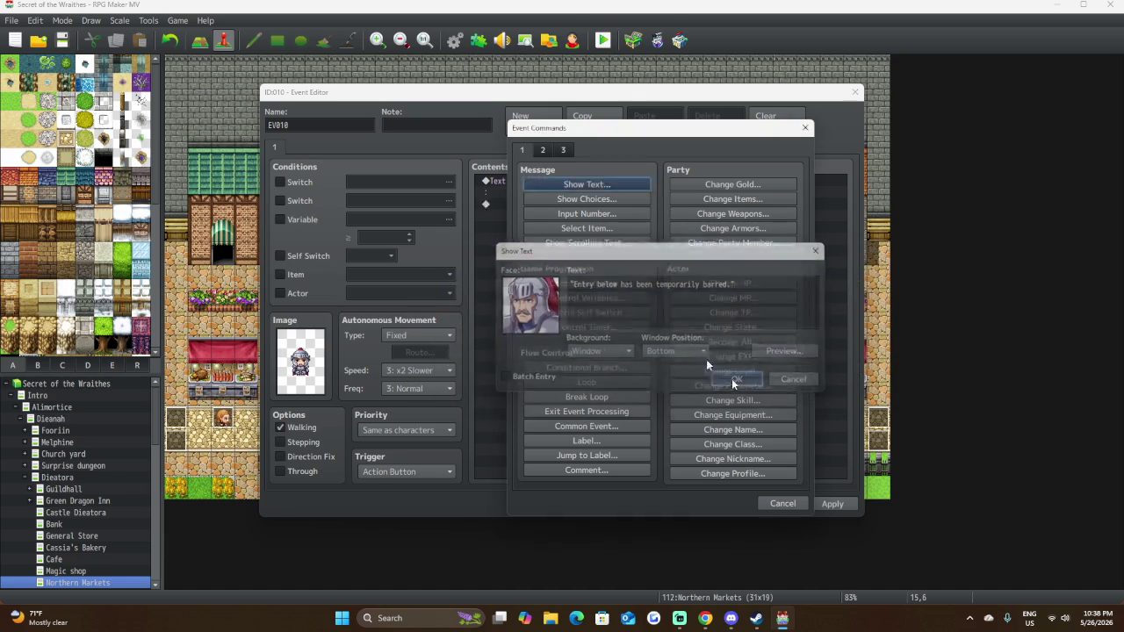
Start a second, faceless Show Text with Dim background and Middle window position.
double_click(591, 204)
left_click(615, 184)
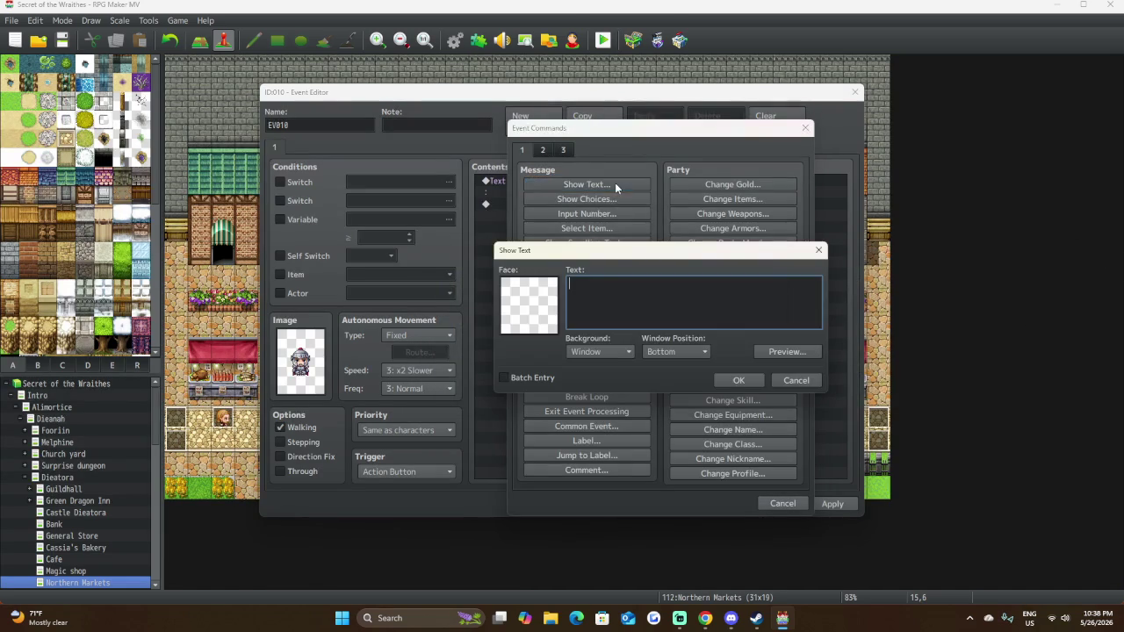
left_click(613, 355)
left_click(618, 380)
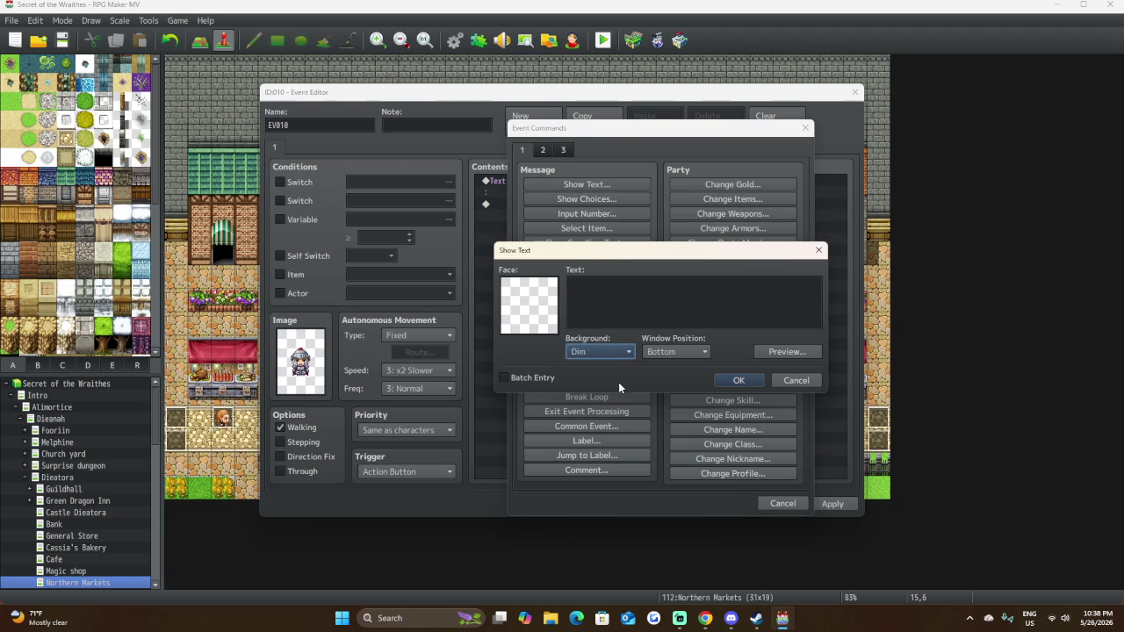
left_click(687, 351)
left_click(691, 379)
Write 'This area is not yet available...', centre it with an indent, preview, and add it.
left_click(678, 300)
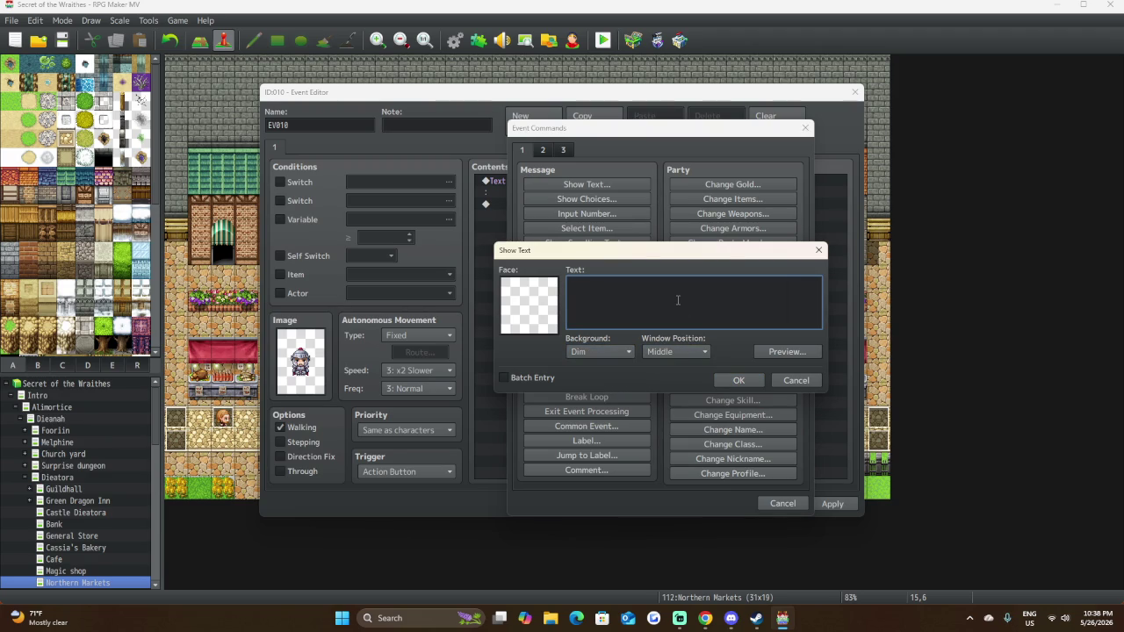
type("This")
type(" area is ")
type("not availab")
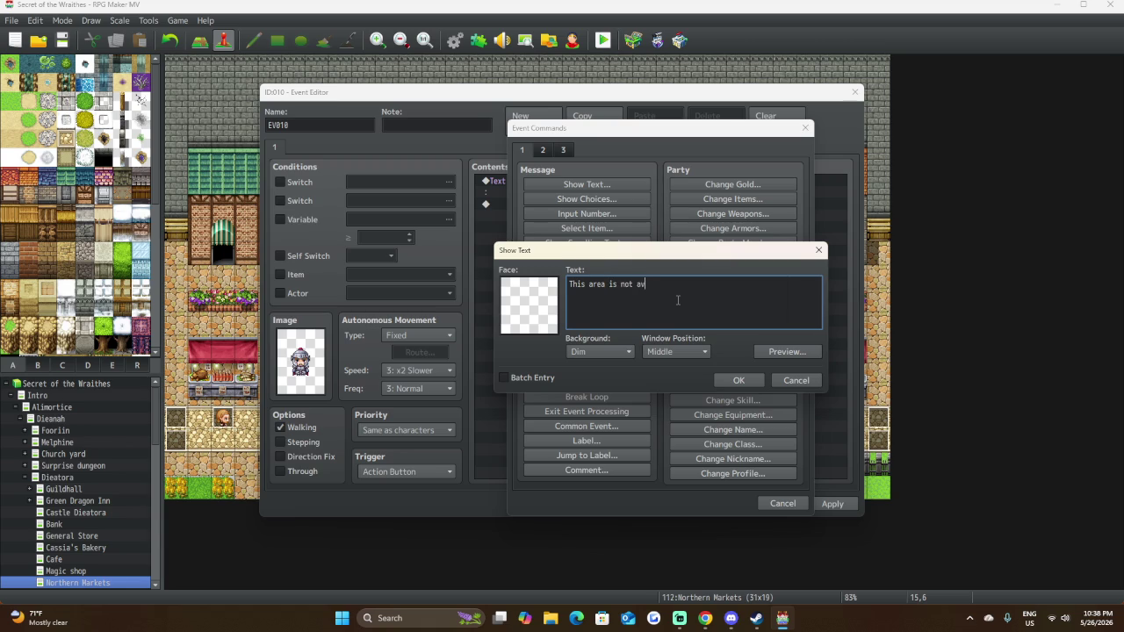
type("le")
type("yet")
left_click(709, 282)
type("...")
left_click(763, 354)
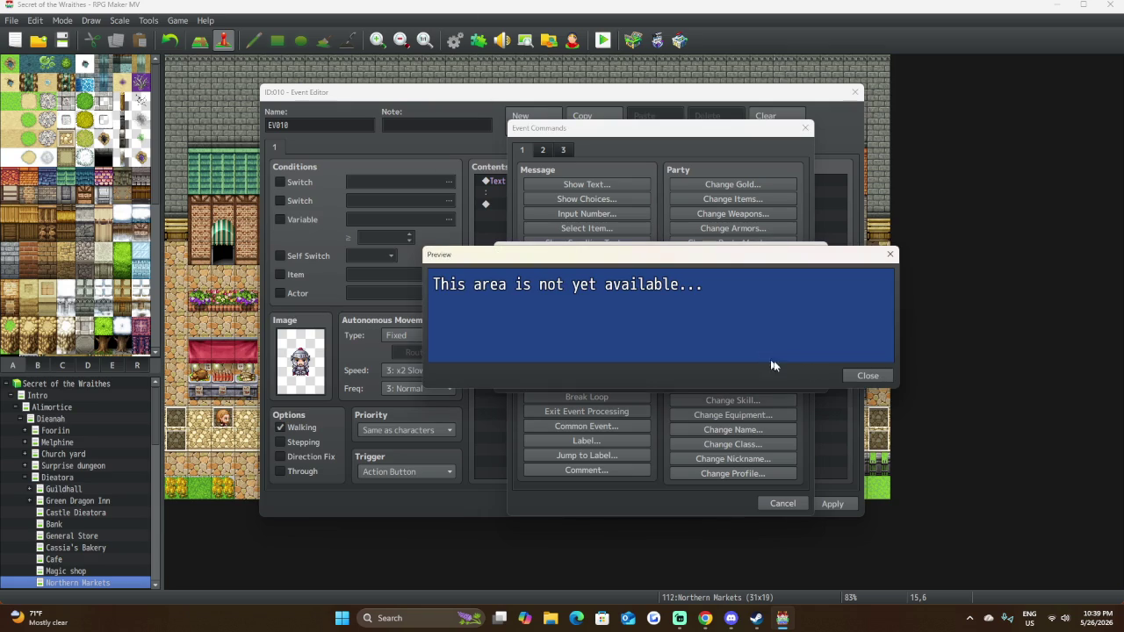
left_click(852, 378)
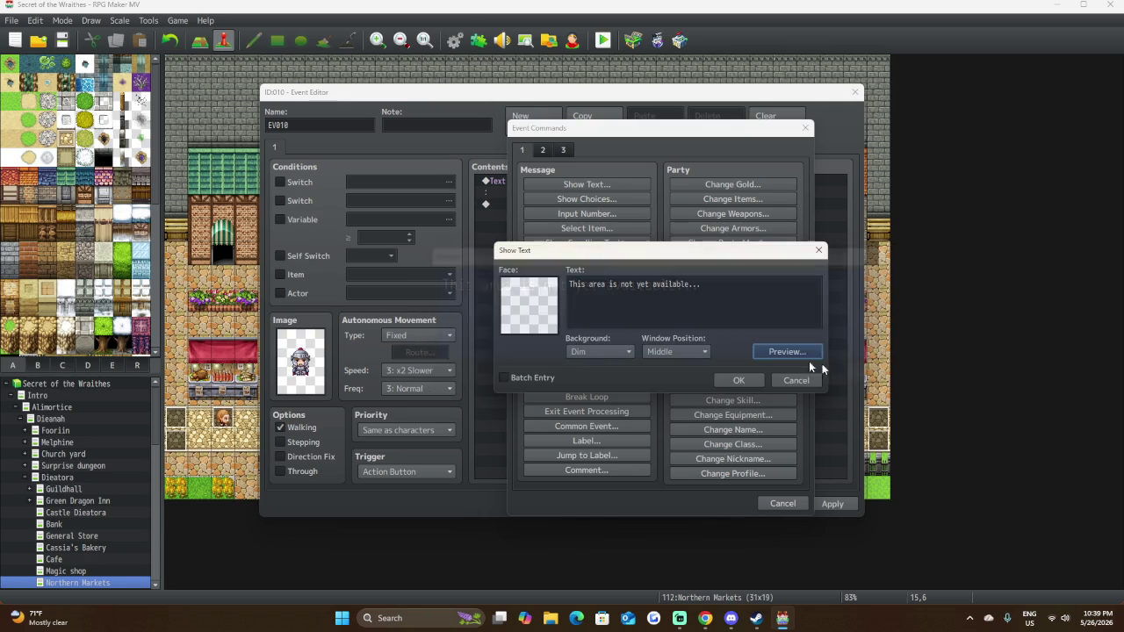
left_click(572, 281)
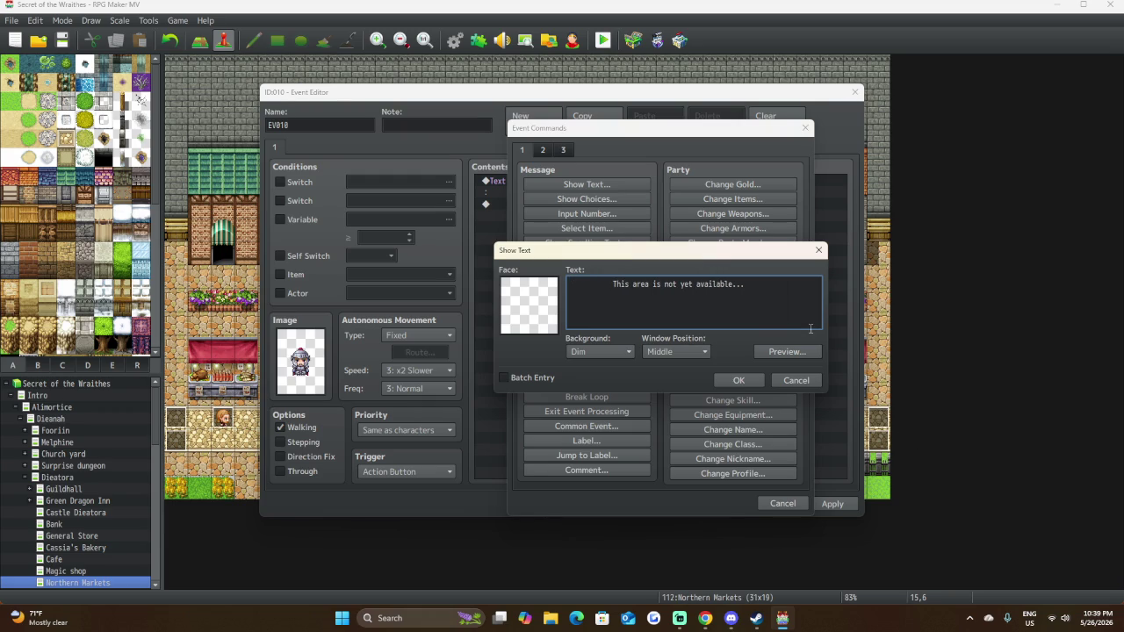
left_click(803, 353)
left_click(868, 375)
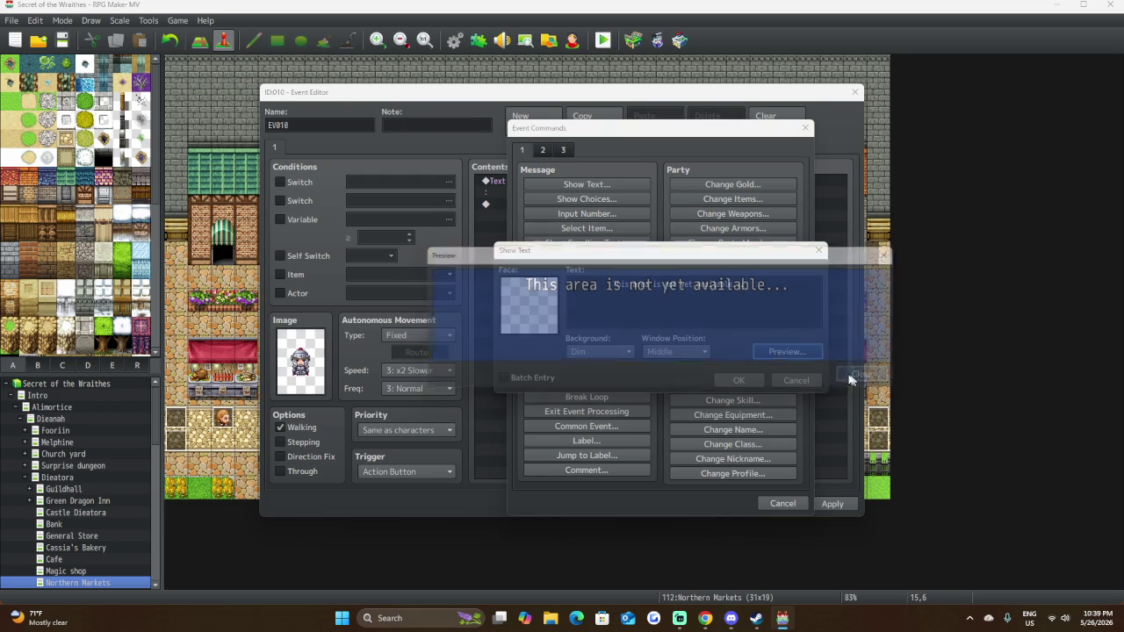
left_click(732, 382)
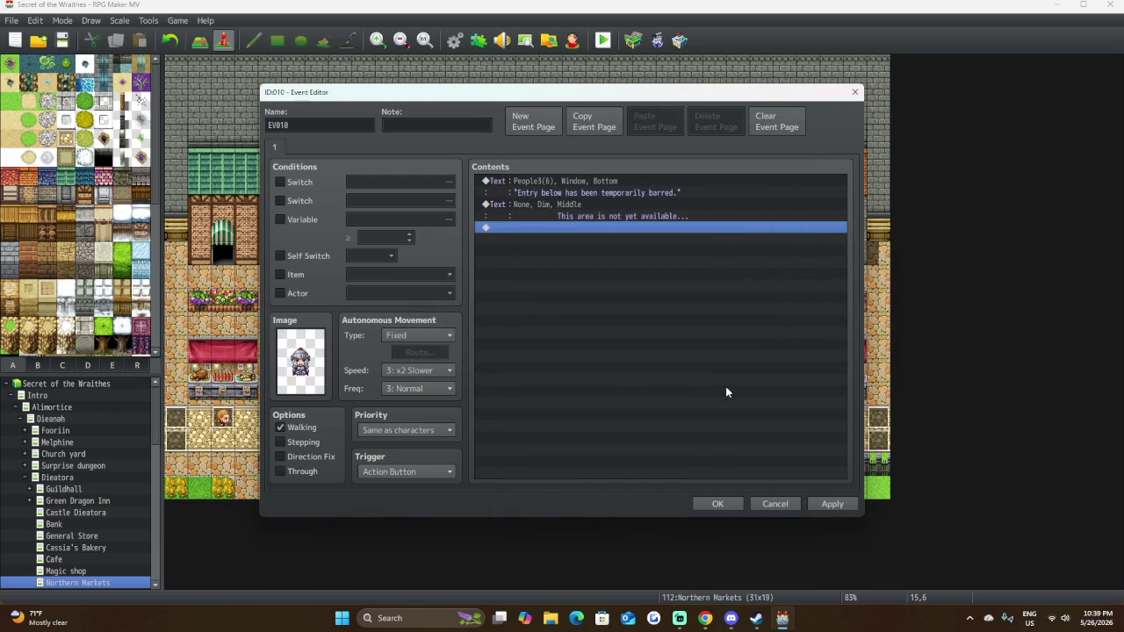
Apply the EV018 guard event so the armoured knight stands between the entrance statues.
left_click(718, 505)
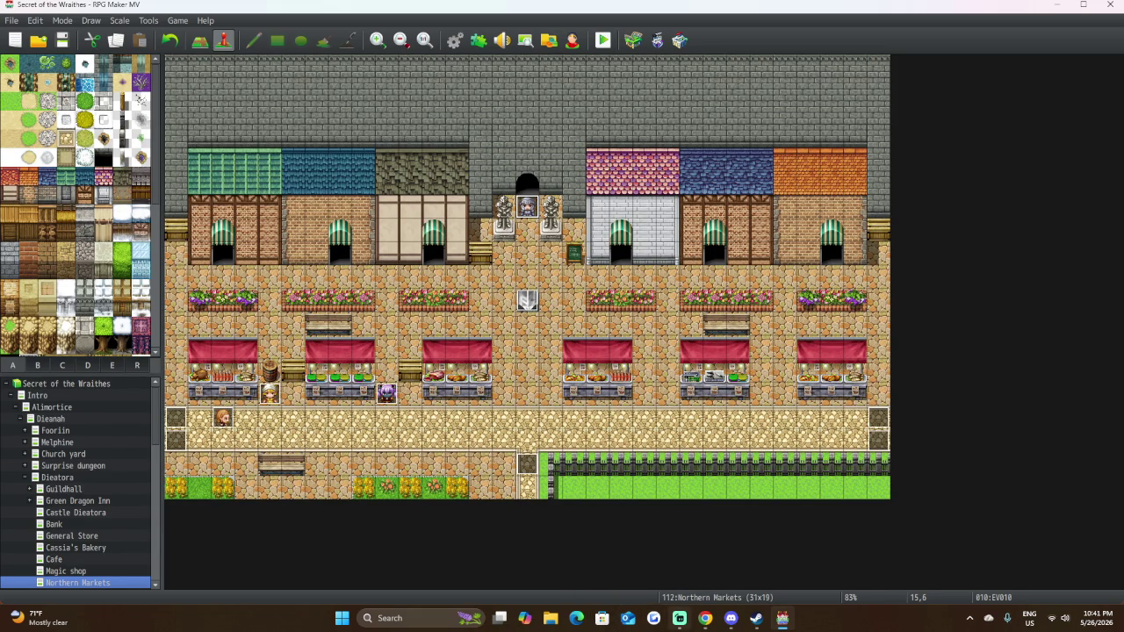
Save the project with the knight guard event EV018 placed at the Northern Markets gate.
mouse_move(680, 618)
left_click(62, 41)
mouse_move(788, 611)
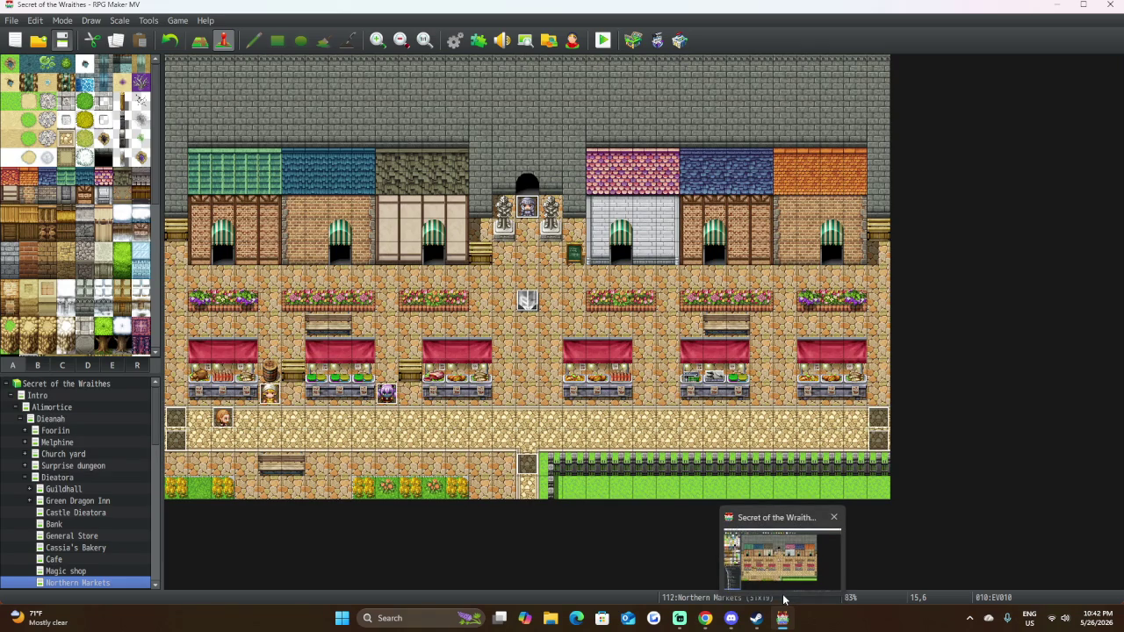